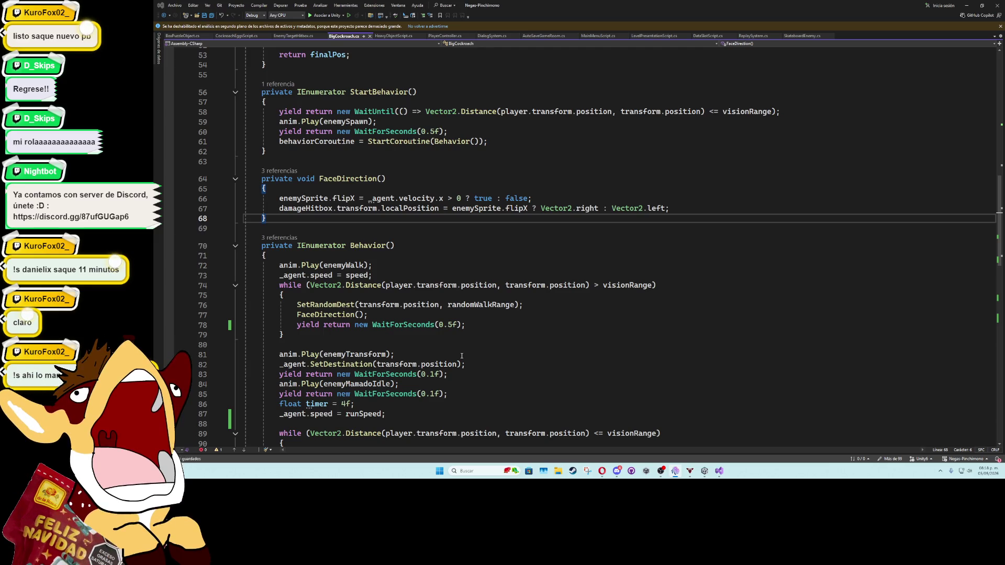
# Step: In CockroachEggsScript, add a space before Quaternion in line 30's Instantiate call, then return to Unity
pyautogui.click(461, 356)
pyautogui.scroll(-4, 442, 319)
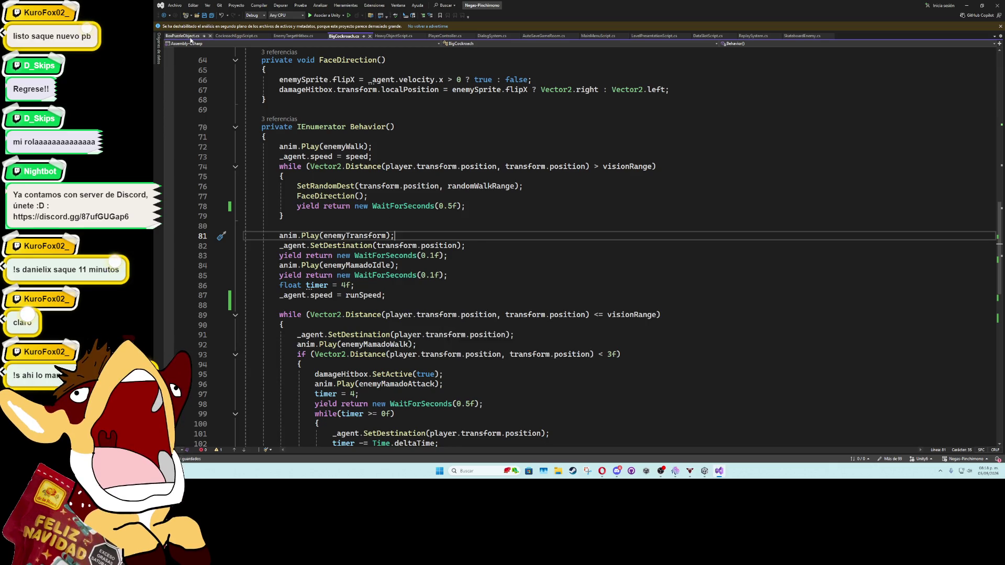
pyautogui.click(237, 36)
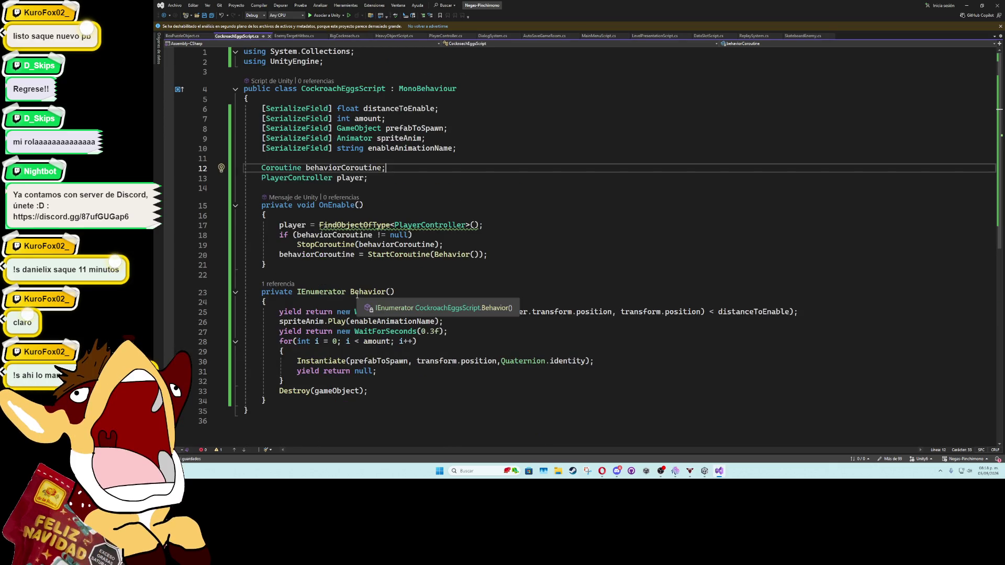
pyautogui.click(389, 361)
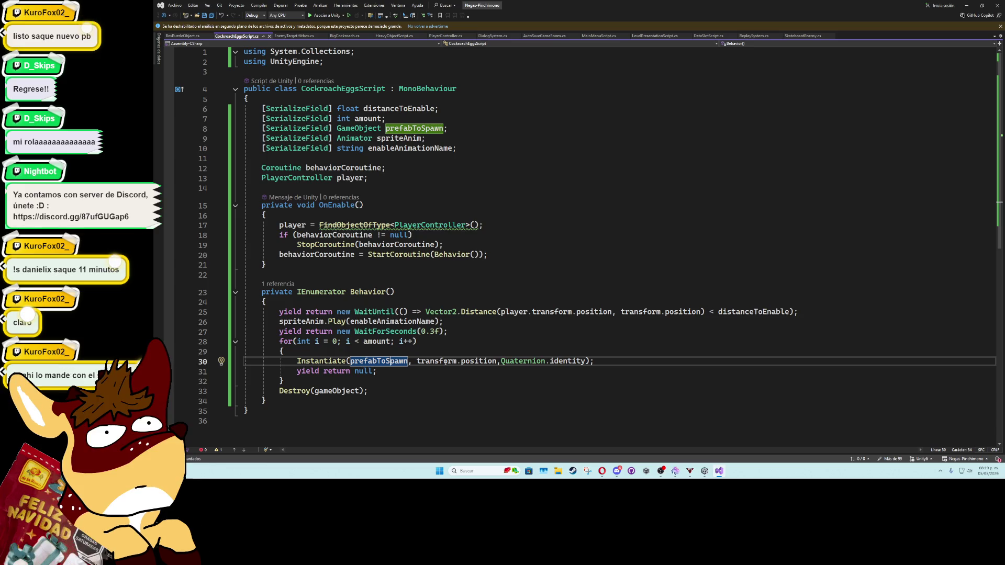
pyautogui.click(501, 361)
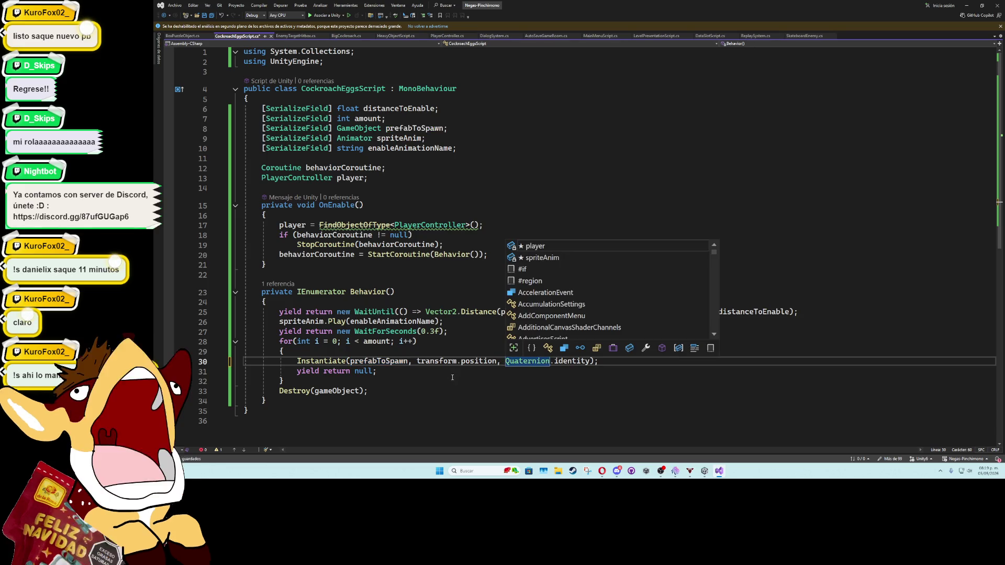
pyautogui.click(445, 352)
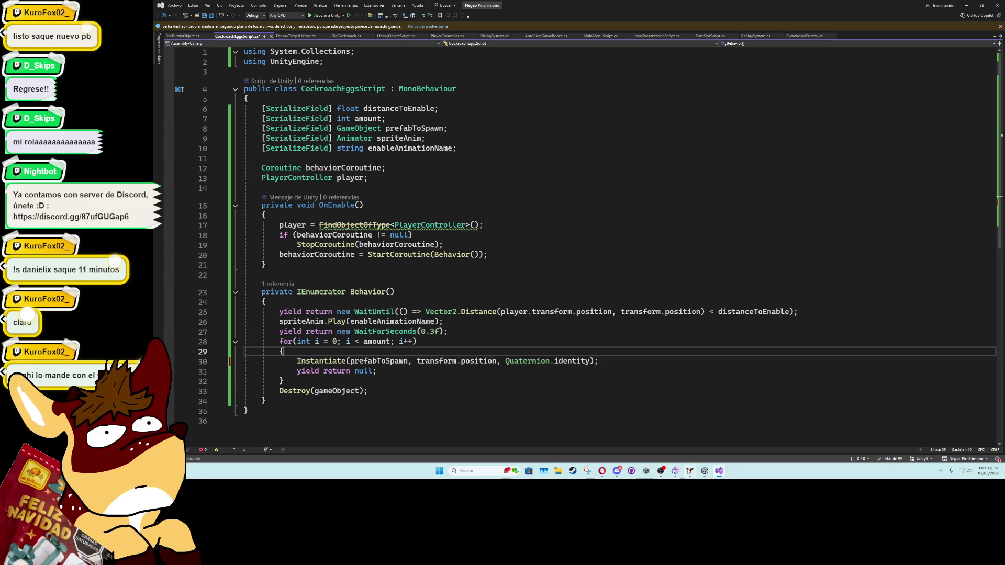
pyautogui.hotkey('alt', 'Tab')
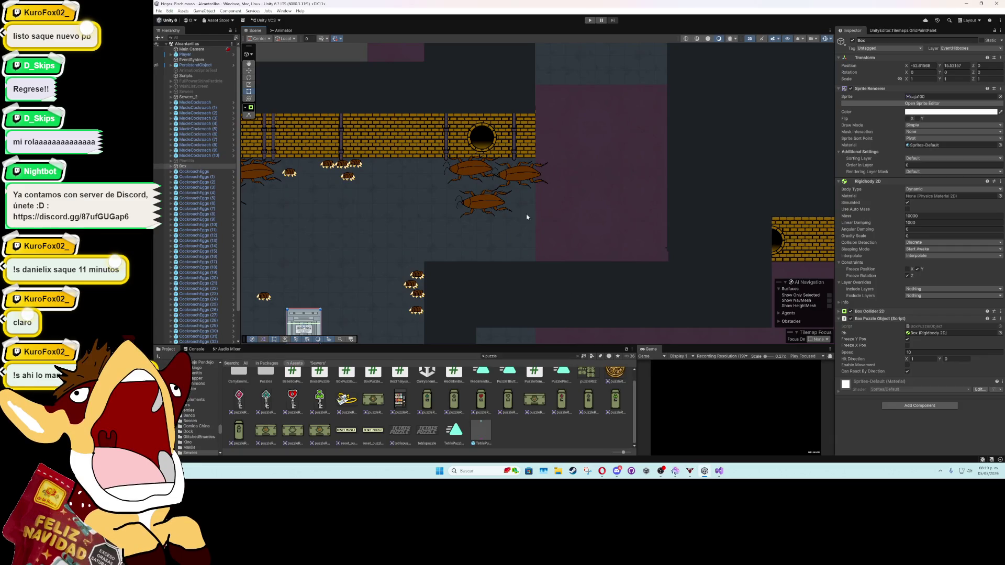
# Step: Select CockroachEggs (35), zoom the Scene view onto the eggs by the top wall, then reopen the script
pyautogui.scroll(-2, 199, 262)
pyautogui.click(195, 325)
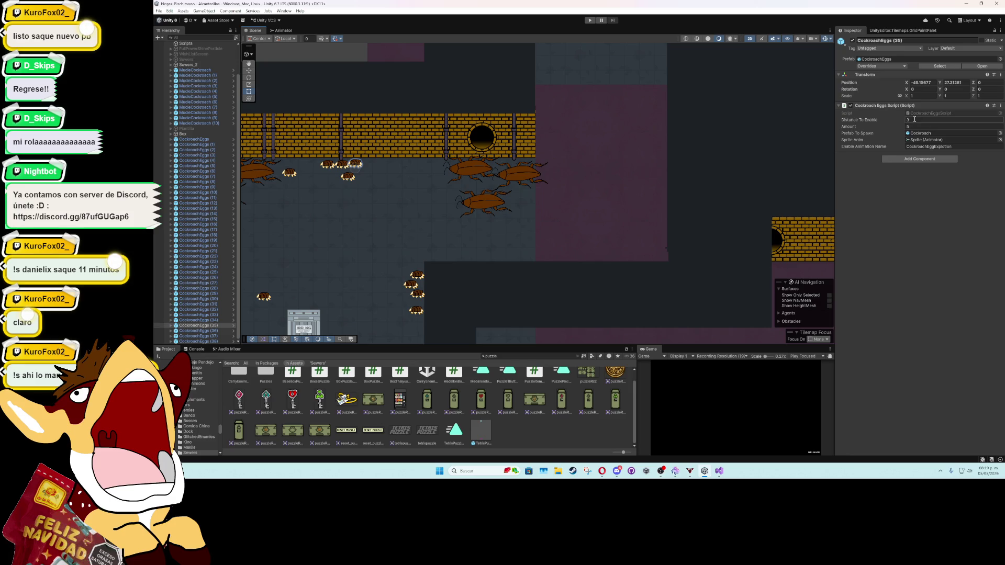
pyautogui.moveTo(436, 210); pyautogui.dragTo(622, 144)
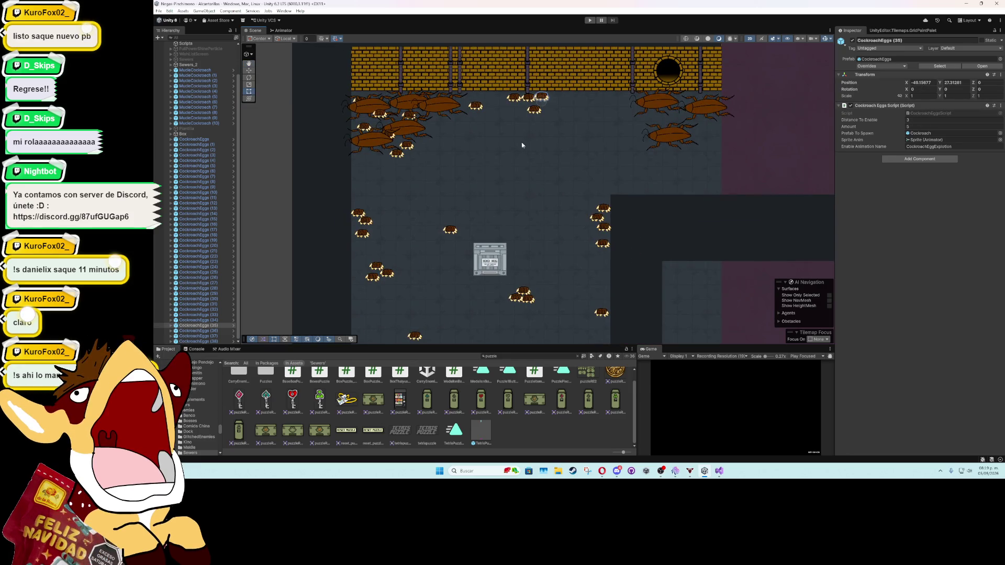
pyautogui.scroll(5, 586, 91)
pyautogui.moveTo(533, 133); pyautogui.dragTo(532, 252)
pyautogui.scroll(1, 465, 265)
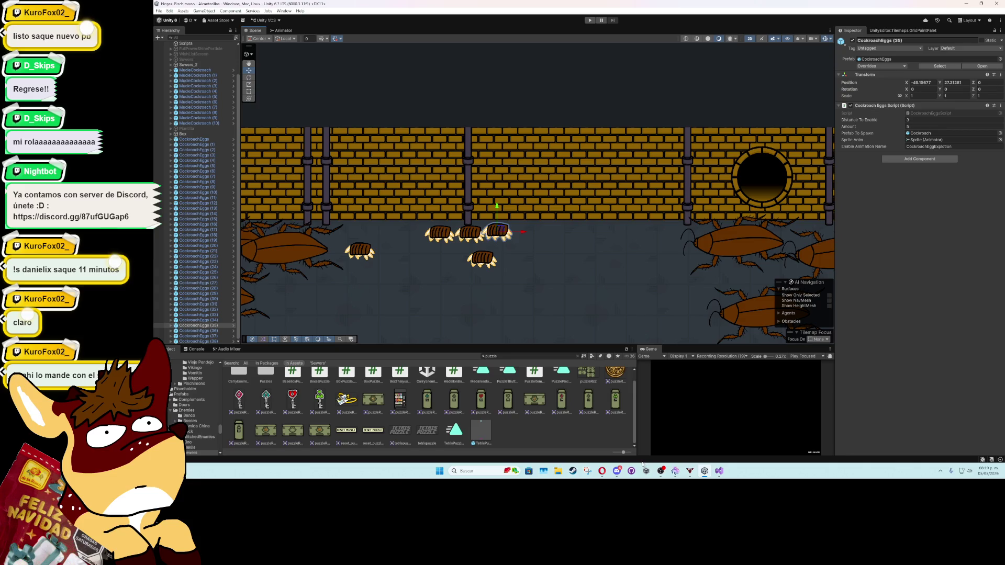
pyautogui.click(718, 471)
pyautogui.scroll(-2, 423, 283)
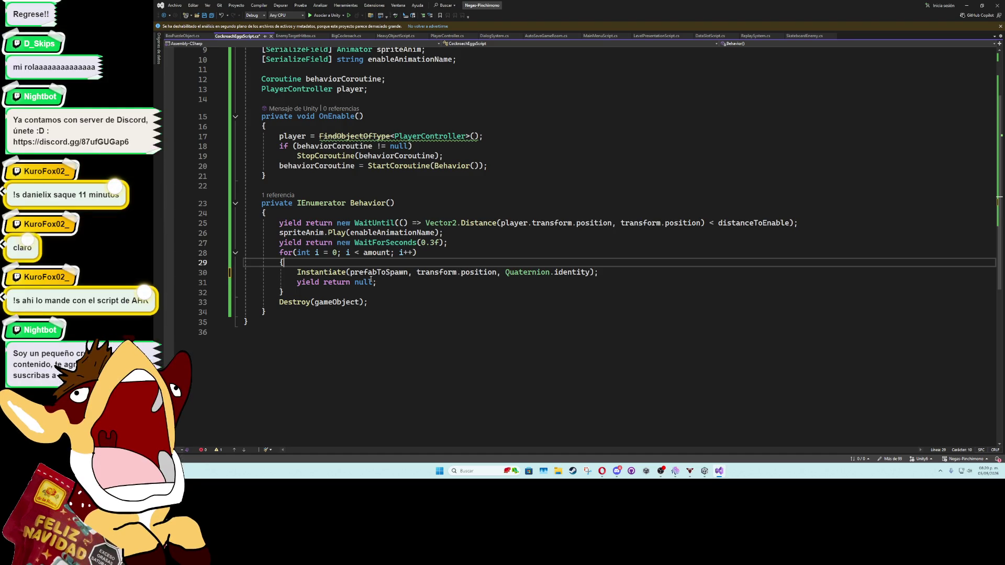
# Step: Rewrite line 30 as Instantiate(prefabToSpawn, transform.localPosition, Quaternion.identity) and switch to Unity to recompile
pyautogui.moveTo(591, 272); pyautogui.dragTo(429, 276)
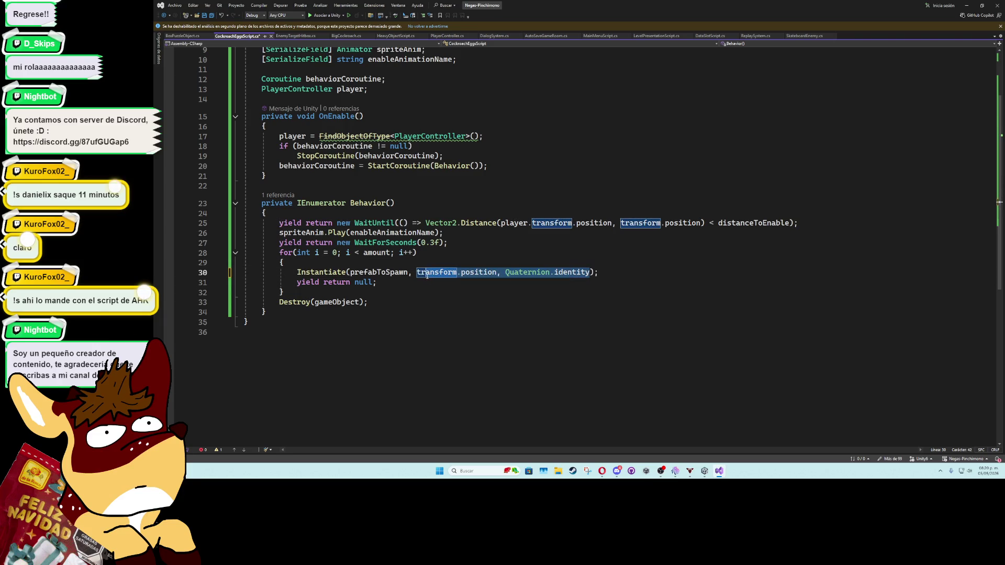
pyautogui.press('BackSpace')
pyautogui.press('BackSpace')
pyautogui.press('BackSpace')
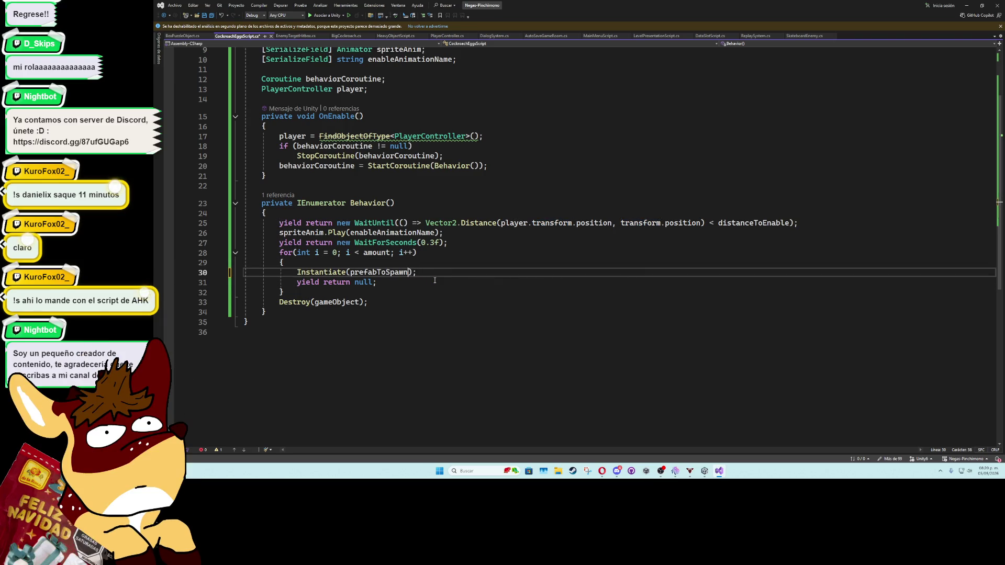
pyautogui.write(', transform')
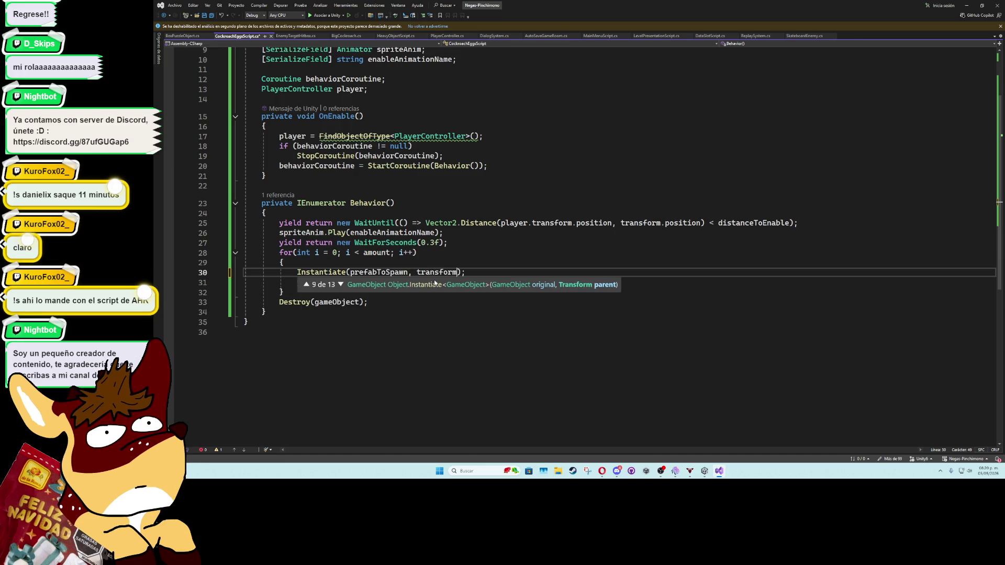
pyautogui.write('.position')
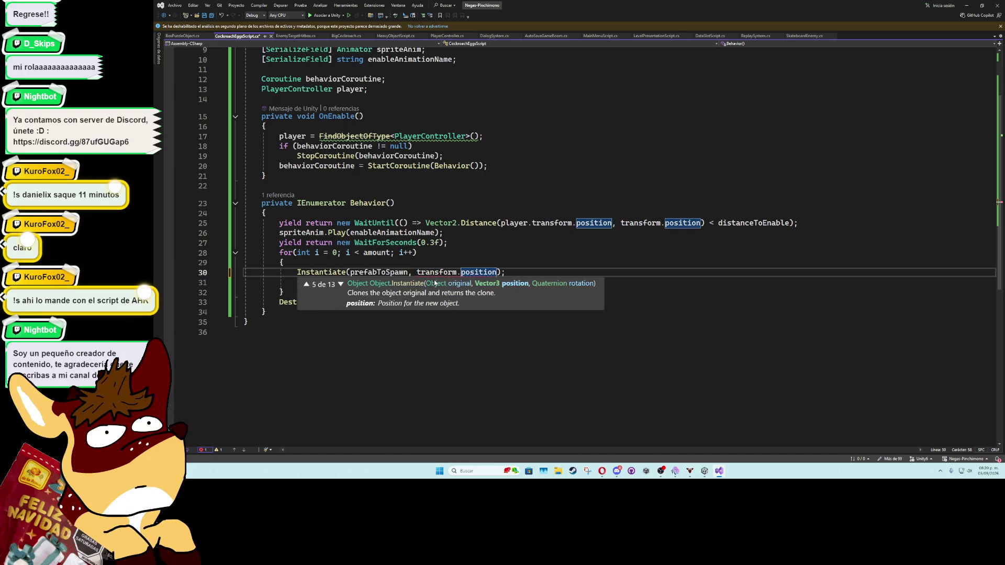
pyautogui.doubleClick(479, 272)
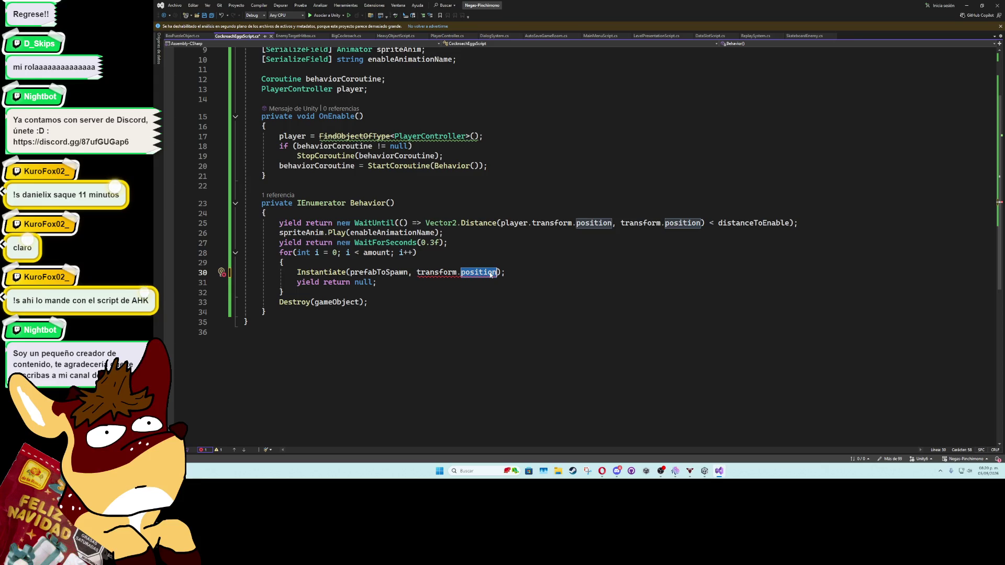
pyautogui.write('local')
pyautogui.write('P')
pyautogui.press('Tab')
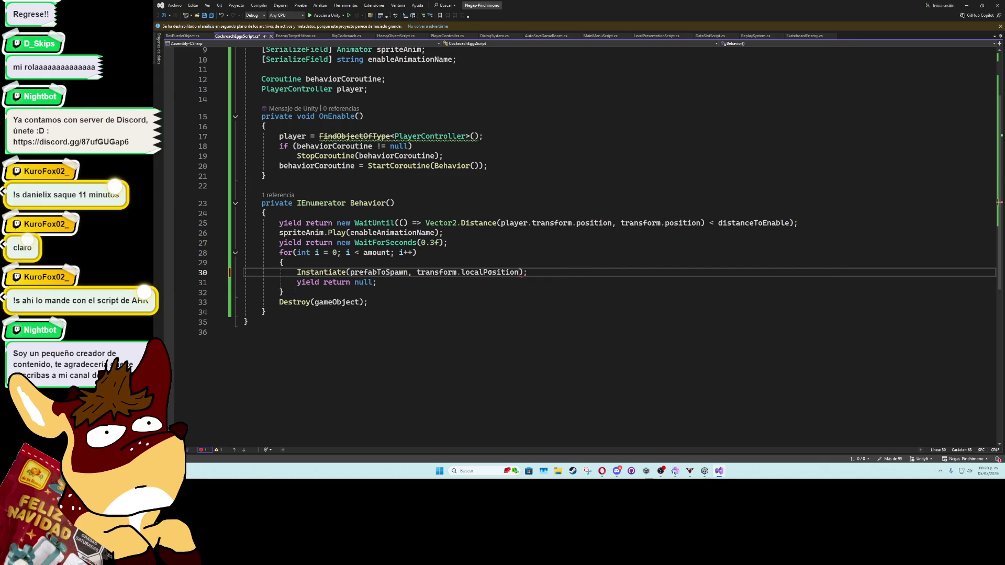
pyautogui.write(', quate')
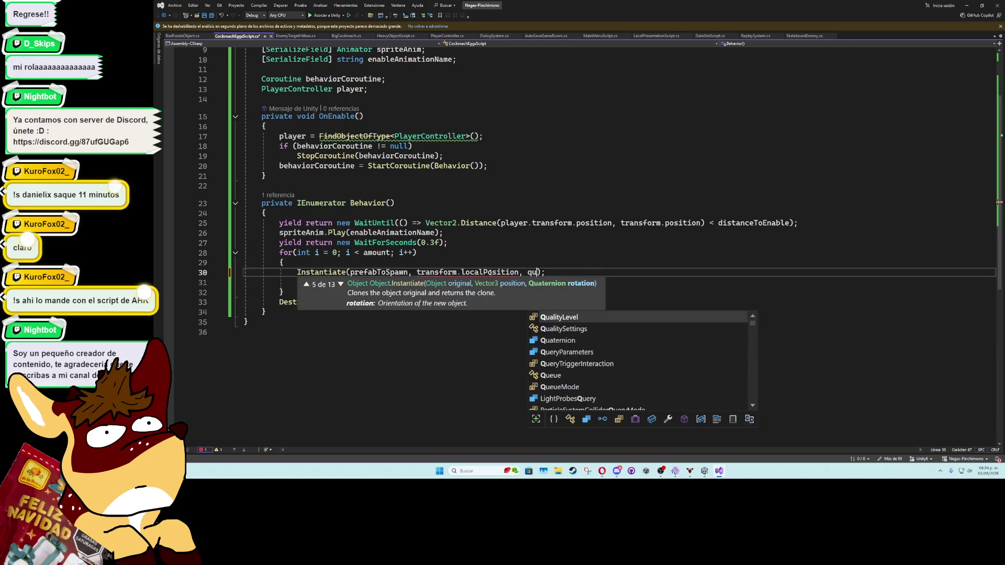
pyautogui.write('.')
pyautogui.press('Tab')
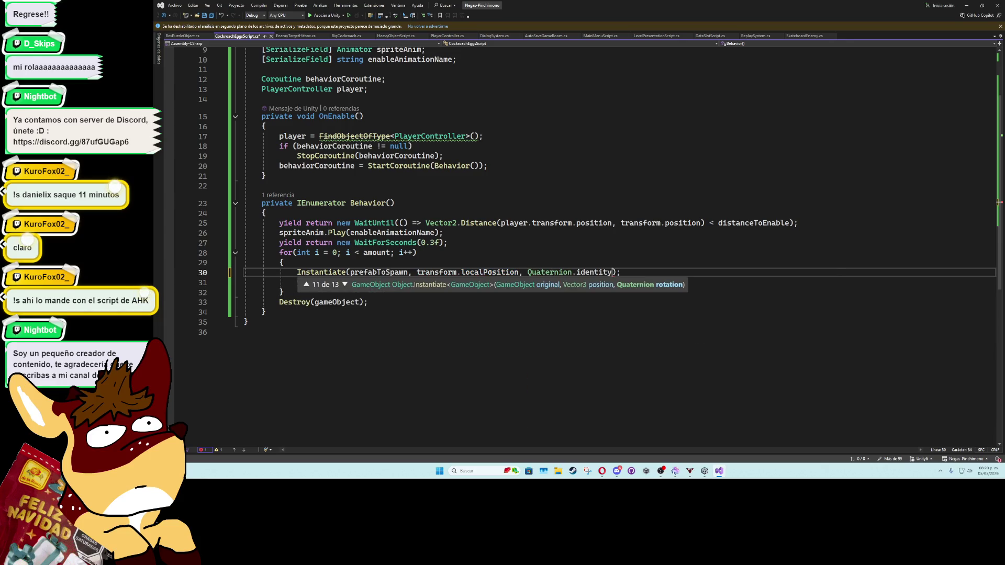
pyautogui.click(494, 255)
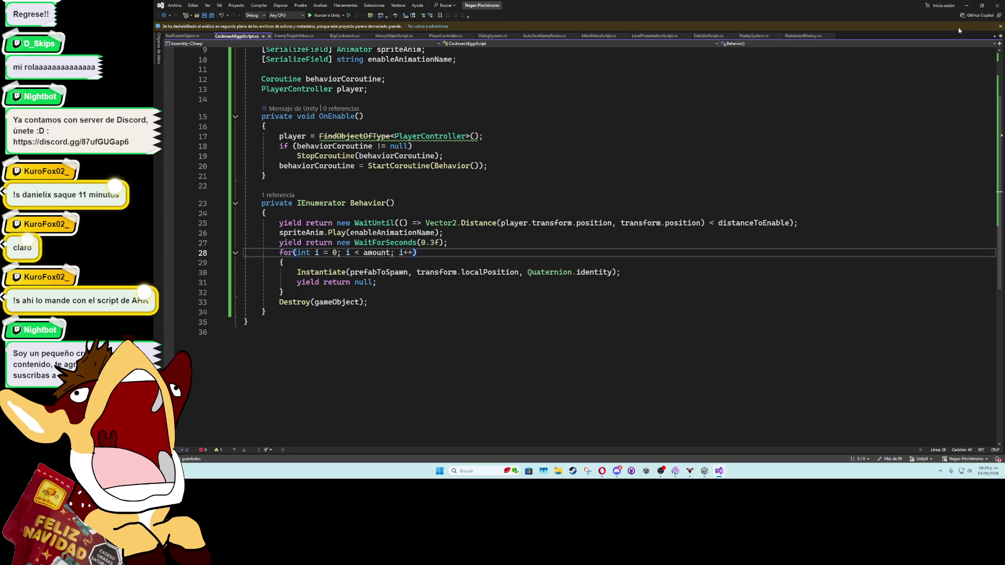
pyautogui.click(967, 6)
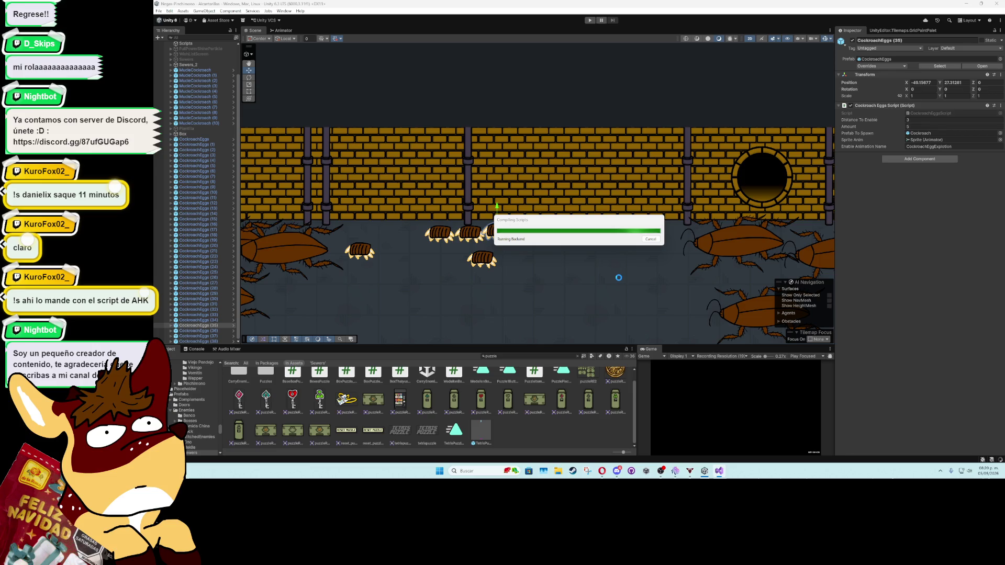
# Step: Zoom out, toggle the Game view maximized and back, and enter Play mode
pyautogui.scroll(-5, 618, 278)
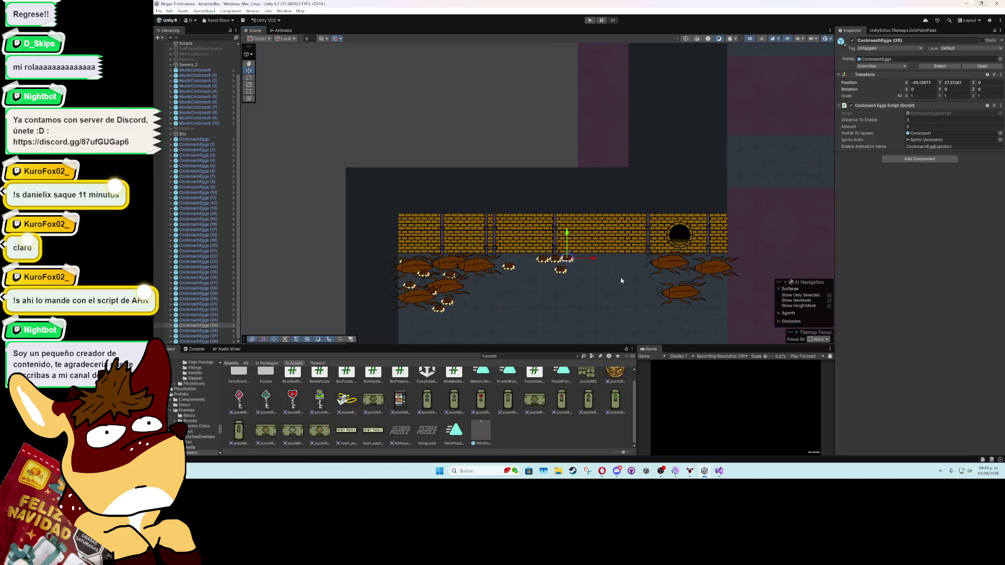
pyautogui.doubleClick(649, 352)
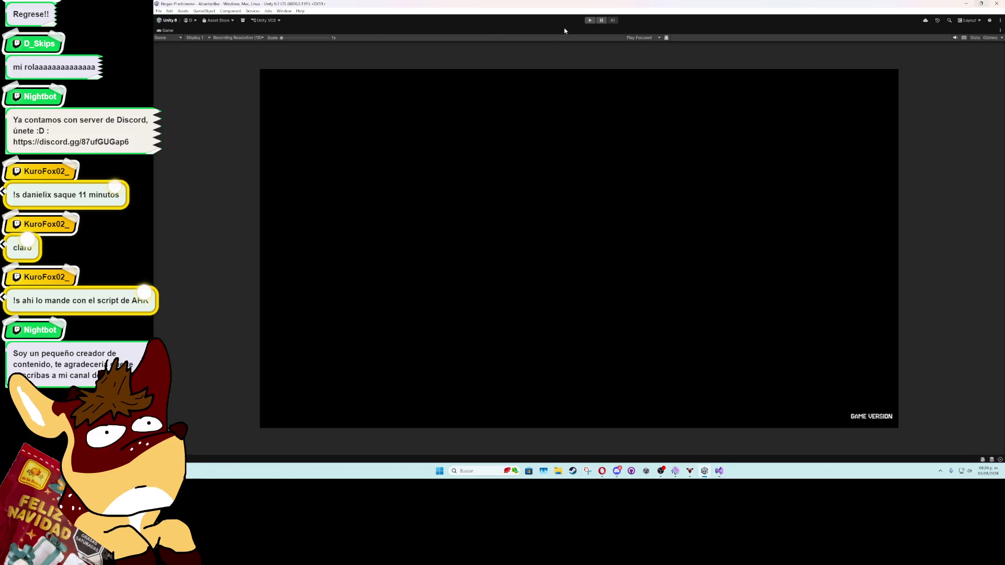
pyautogui.hotkey('shift', 'space')
pyautogui.click(594, 22)
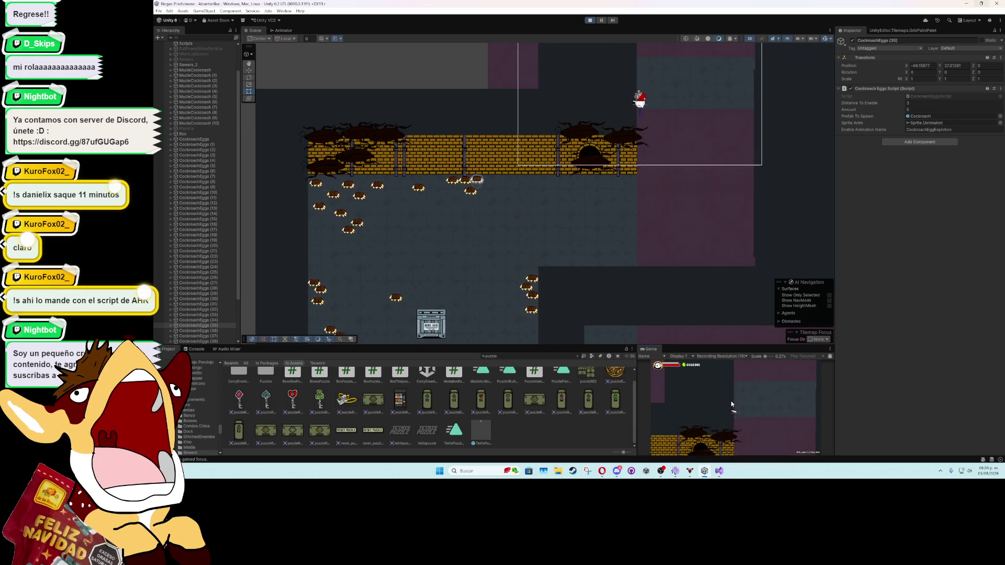
# Step: Walk the player down-left, down-right and right past the eggs, stop play, and select CockroachEggs (2)
pyautogui.press('Down')
pyautogui.press('Left')
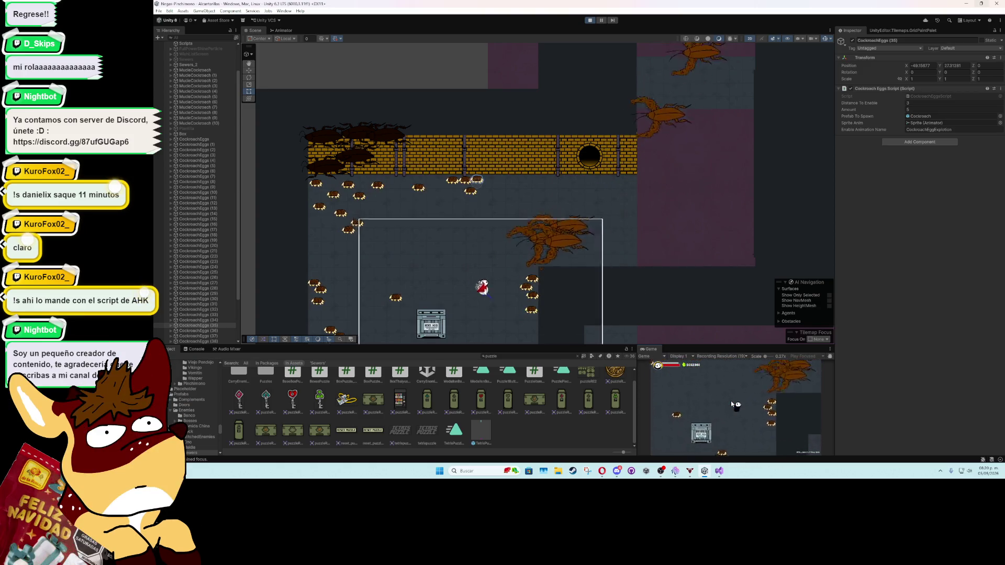
pyautogui.press('Down')
pyautogui.press('Right')
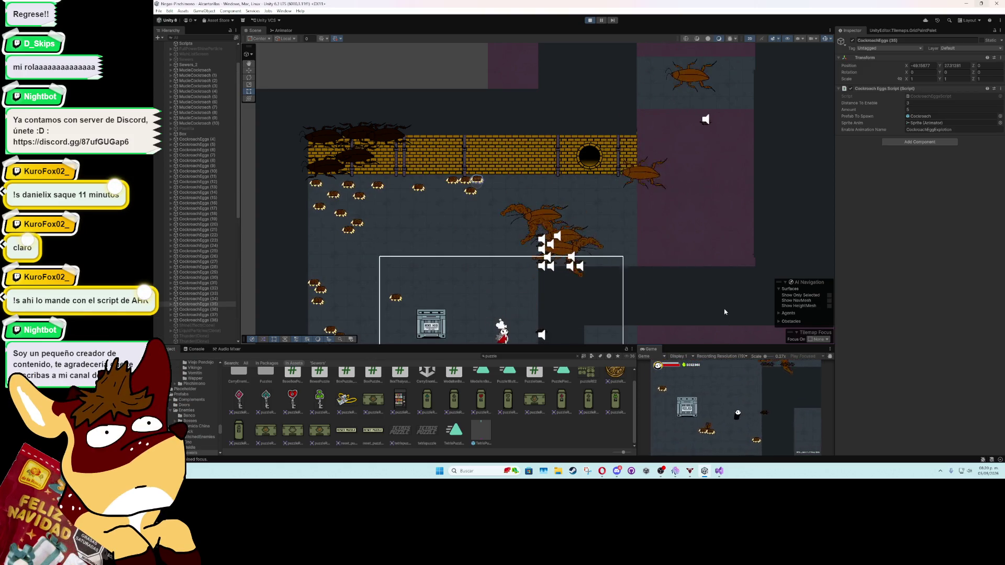
pyautogui.press('Right')
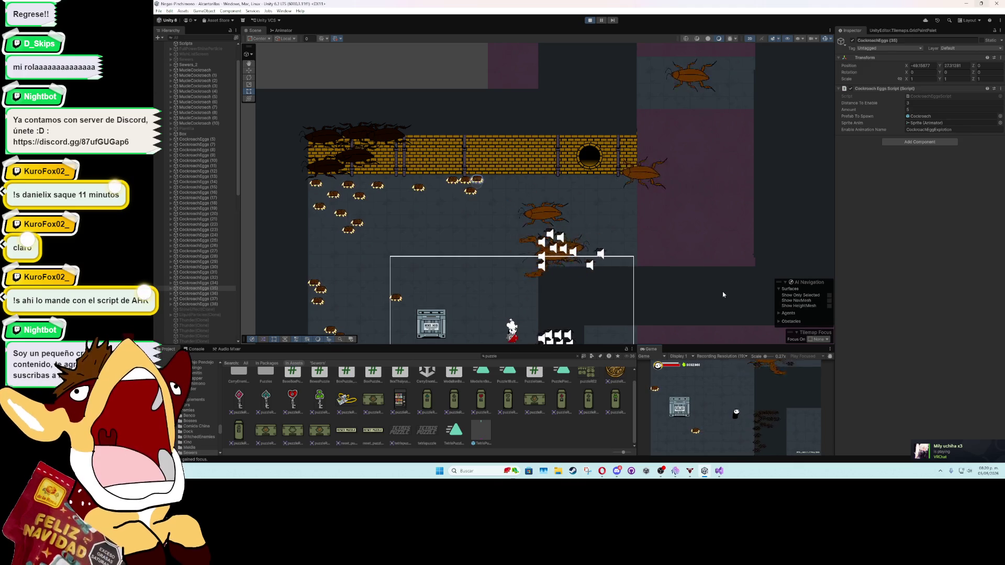
pyautogui.click(592, 21)
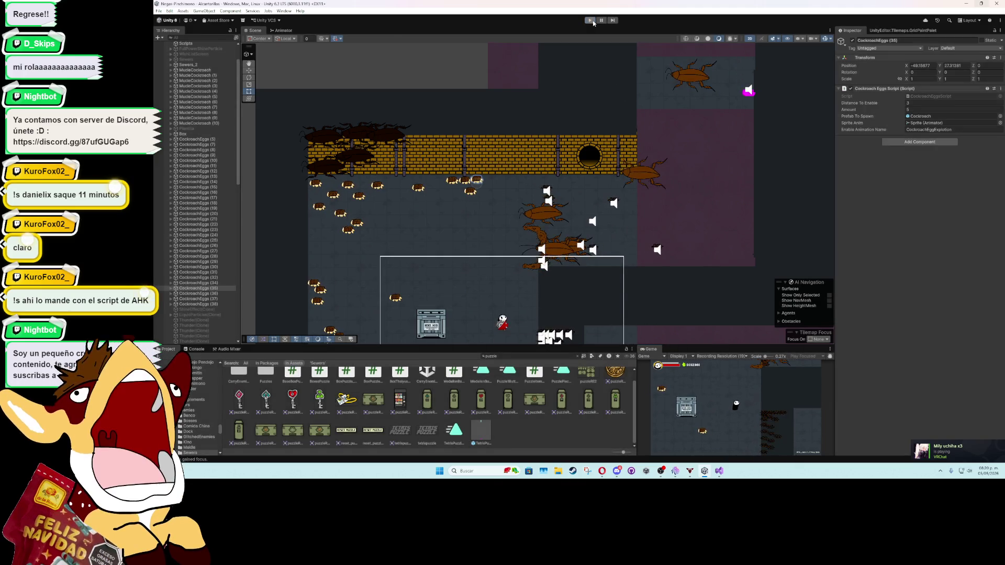
pyautogui.click(518, 99)
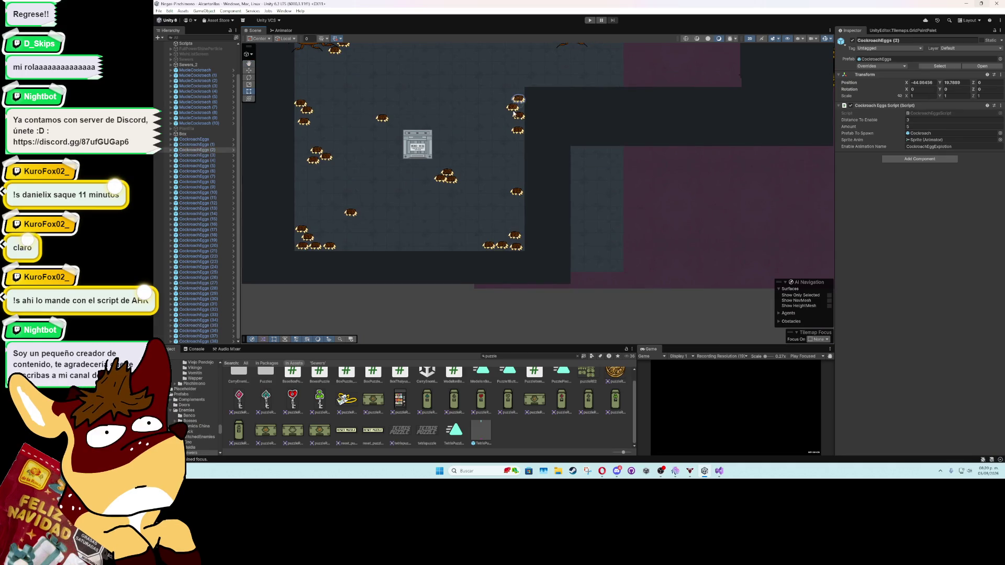
# Step: Multi-select the first run of CockroachEggs objects in the Hierarchy, leaving out CockroachEggs (7)
pyautogui.click(210, 139)
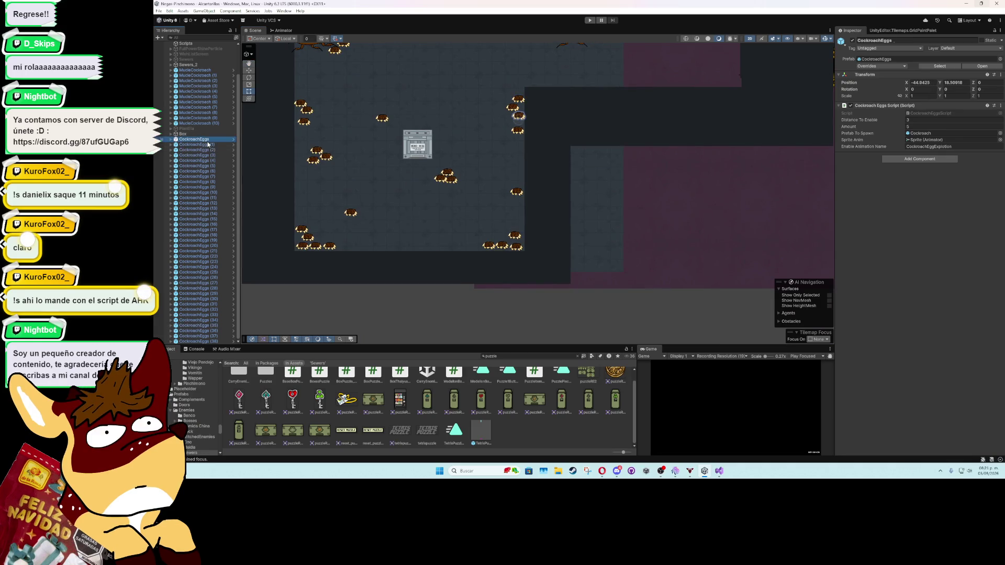
pyautogui.keyDown('shift'); pyautogui.click(209, 144); pyautogui.keyUp('shift')
pyautogui.keyDown('shift'); pyautogui.click(210, 150); pyautogui.keyUp('shift')
pyautogui.keyDown('shift'); pyautogui.click(212, 156); pyautogui.keyUp('shift')
pyautogui.keyDown('shift'); pyautogui.click(212, 161); pyautogui.keyUp('shift')
pyautogui.keyDown('shift'); pyautogui.click(213, 166); pyautogui.keyUp('shift')
pyautogui.keyDown('shift'); pyautogui.click(213, 172); pyautogui.keyUp('shift')
pyautogui.keyDown('shift'); pyautogui.click(214, 176); pyautogui.keyUp('shift')
pyautogui.keyDown('shift'); pyautogui.click(213, 182); pyautogui.keyUp('shift')
pyautogui.keyDown('shift'); pyautogui.click(213, 171); pyautogui.keyUp('shift')
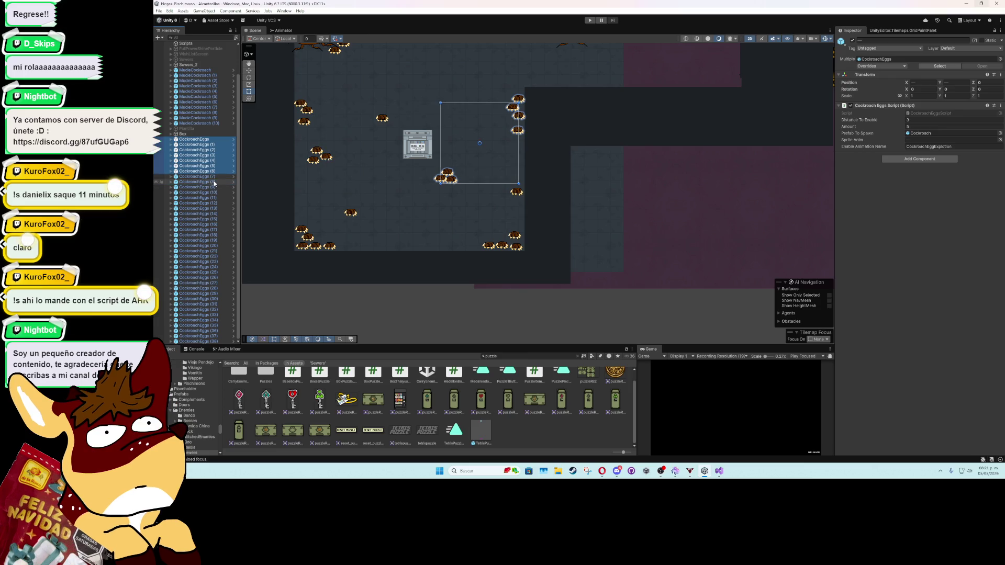
# Step: With the Move tool, shift the selected eggs and egg (33) left and nudge egg (28) up
pyautogui.click(249, 70)
pyautogui.moveTo(505, 141); pyautogui.dragTo(494, 142)
pyautogui.click(516, 191)
pyautogui.moveTo(542, 191); pyautogui.dragTo(528, 193)
pyautogui.click(508, 231)
pyautogui.moveTo(510, 230); pyautogui.dragTo(511, 236)
# Step: Select eggs (27), (29) and (30), duplicate then undo, and bring up the egg script in Visual Studio
pyautogui.click(516, 246)
pyautogui.click(516, 246)
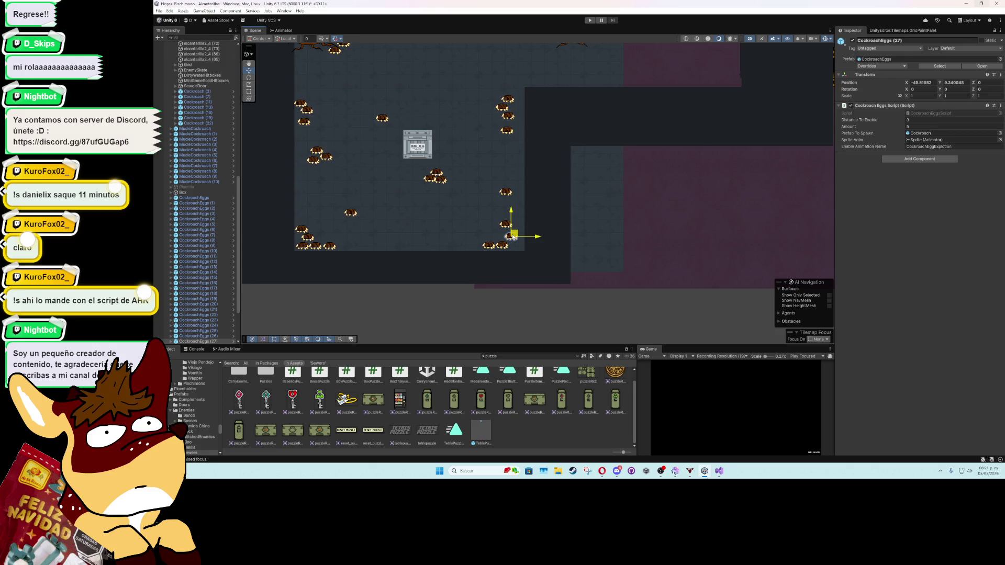
pyautogui.click(499, 240)
pyautogui.click(490, 246)
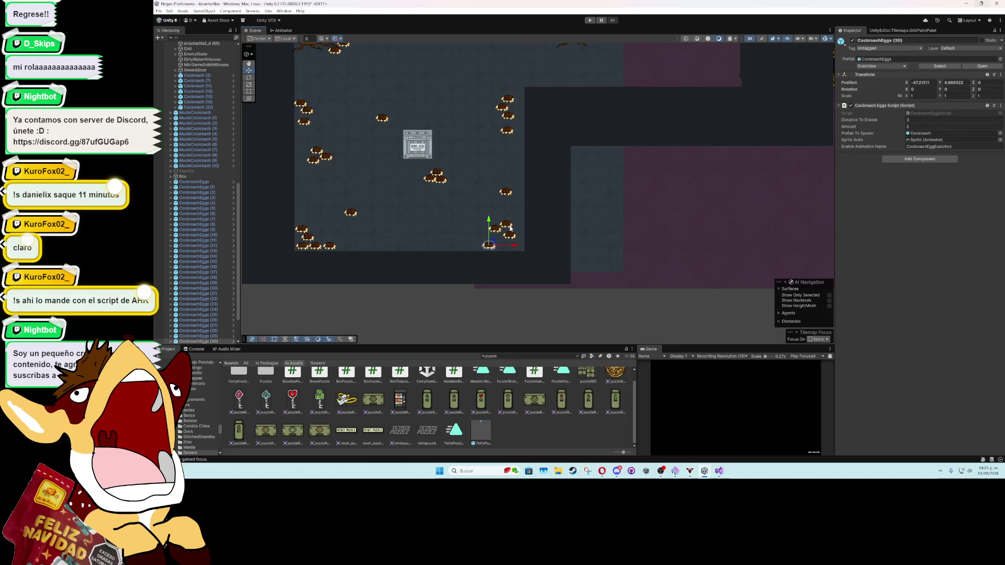
pyautogui.scroll(-3, 510, 229)
pyautogui.hotkey('ctrl', 'd')
pyautogui.hotkey('ctrl', 'd')
pyautogui.hotkey('ctrl', 'd')
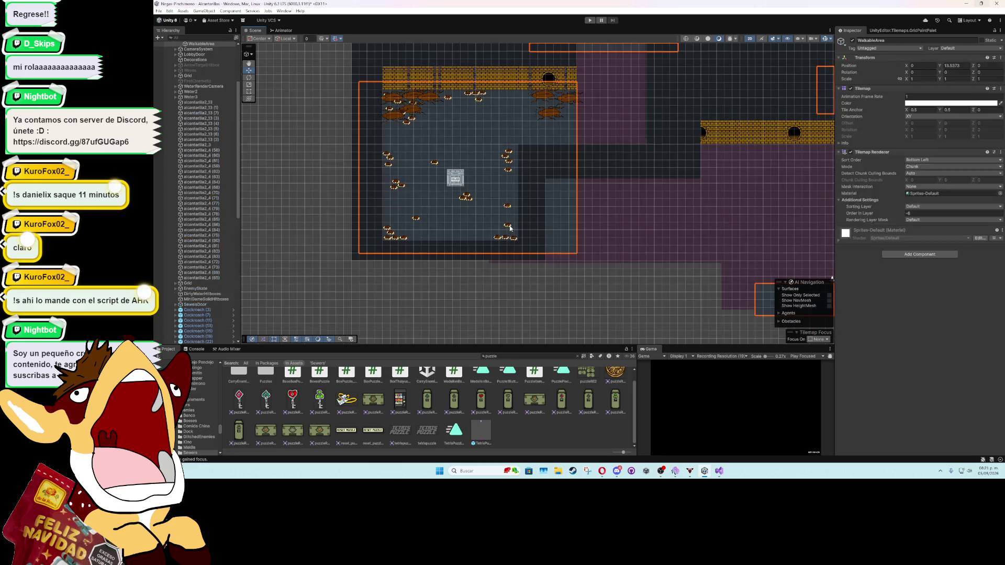
pyautogui.hotkey('ctrl', 'z')
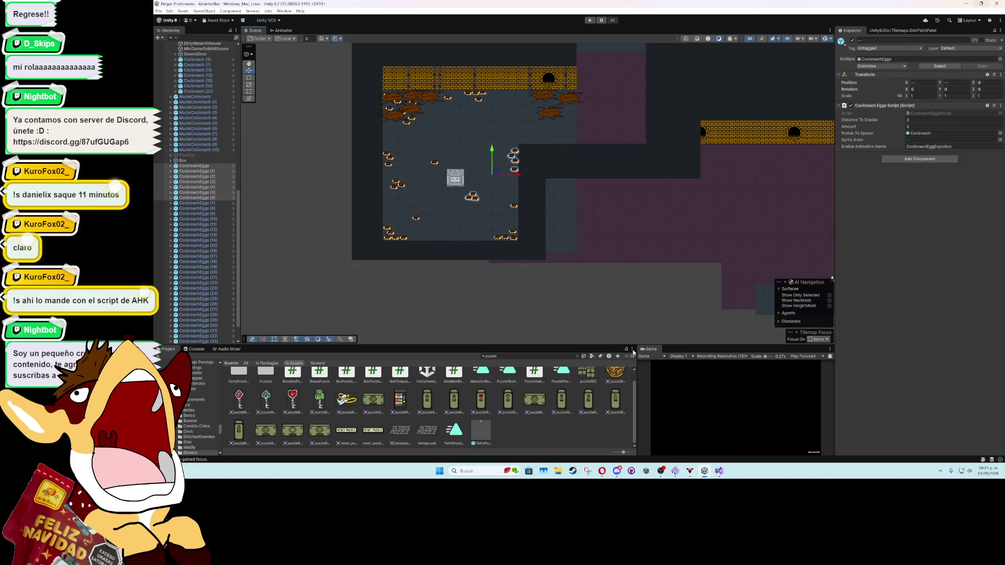
pyautogui.click(719, 470)
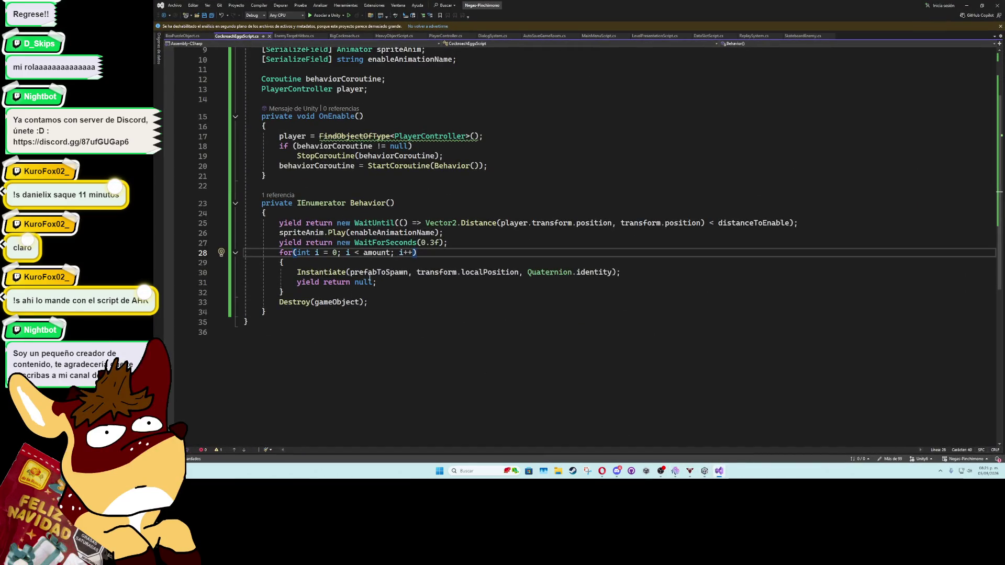
# Step: Change localPosition to position on line 30, save the script, and return to Unity
pyautogui.doubleClick(477, 272)
pyautogui.write('position')
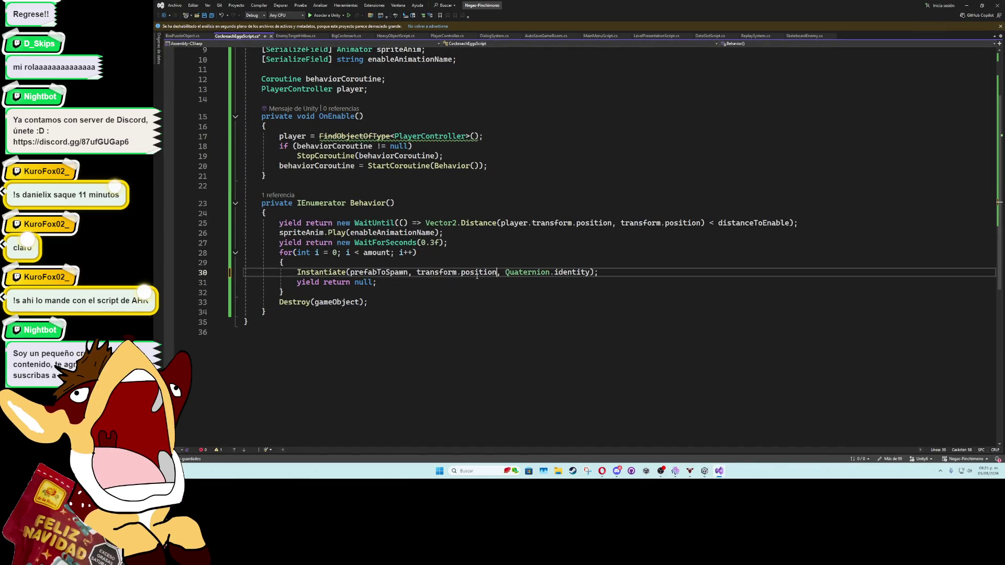
pyautogui.hotkey('ctrl', 's')
pyautogui.hotkey('alt', 'Tab')
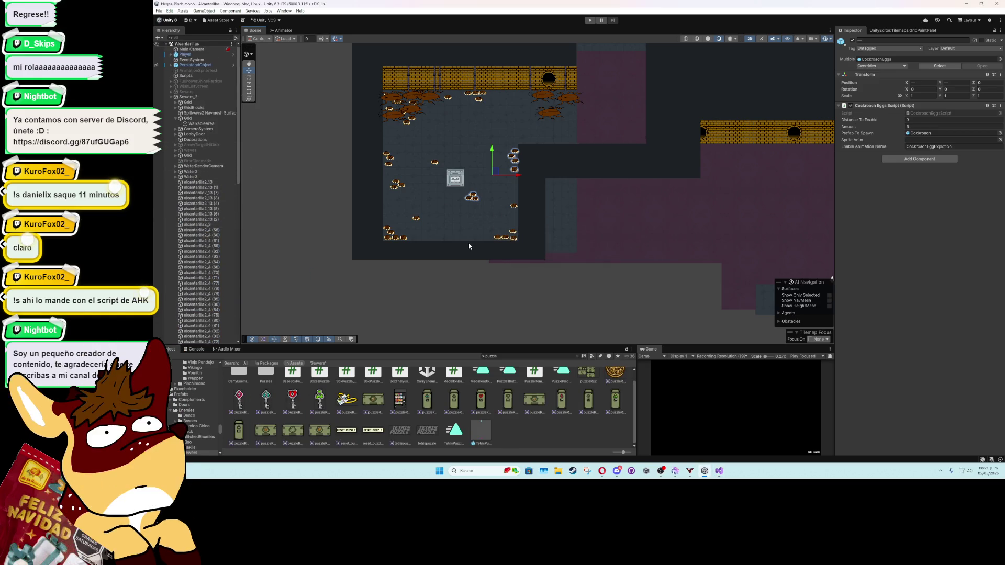
# Step: On Spillways2 Navmesh Surface, show the navmesh, clear and rebake it, then save the scene and play
pyautogui.scroll(-5, 469, 246)
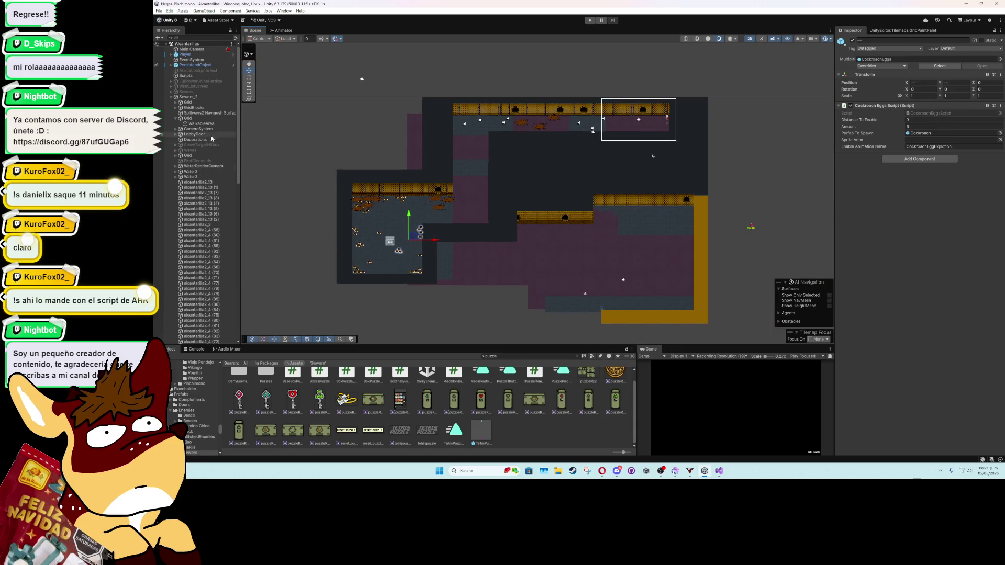
pyautogui.click(212, 114)
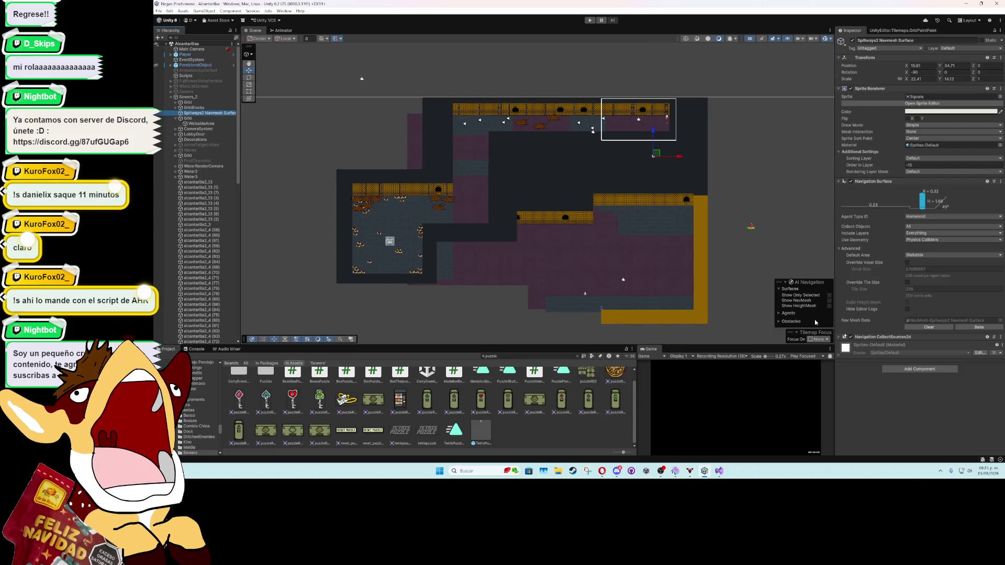
pyautogui.click(829, 301)
pyautogui.scroll(2, 418, 249)
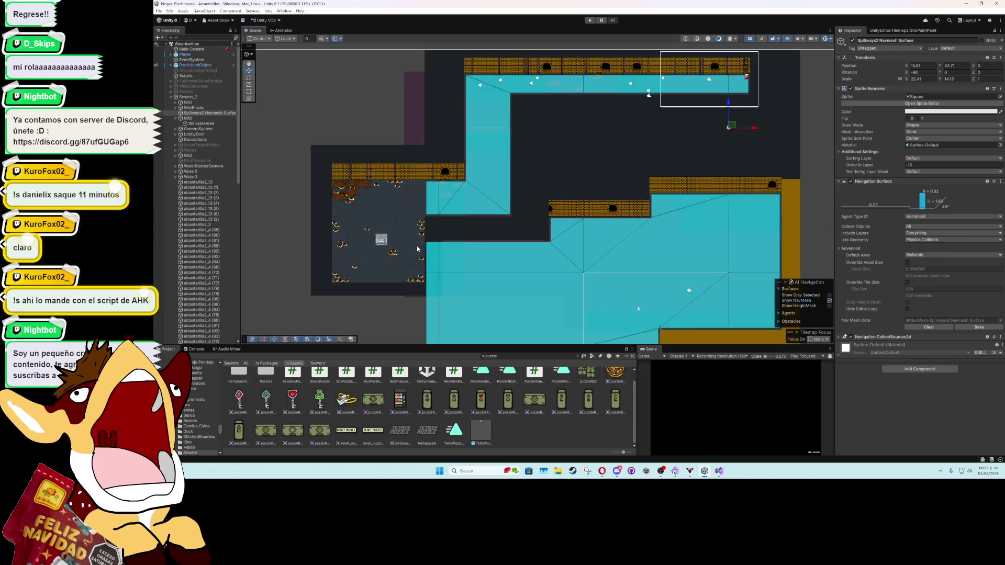
pyautogui.scroll(4, 418, 249)
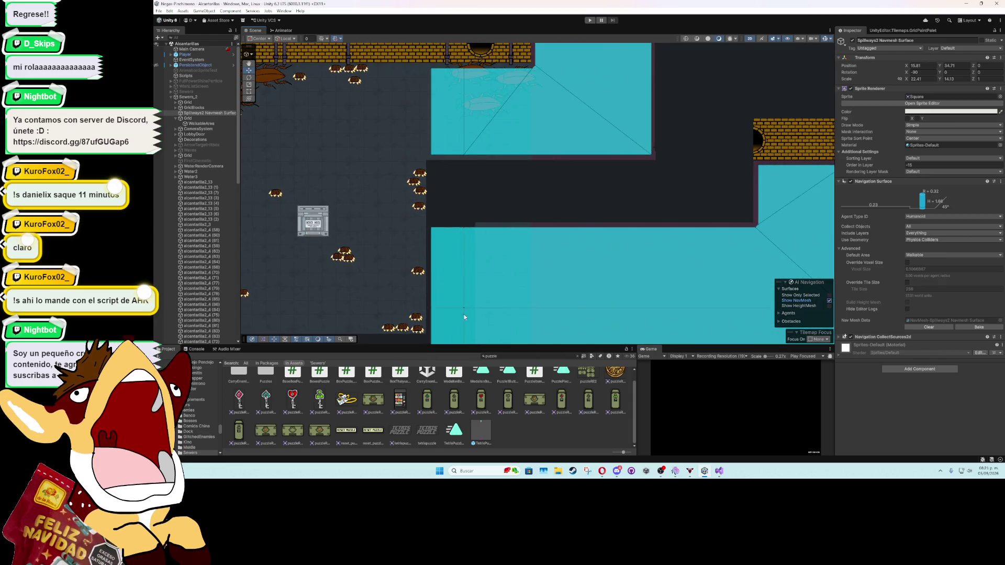
pyautogui.scroll(-4, 470, 263)
pyautogui.click(929, 327)
pyautogui.click(972, 327)
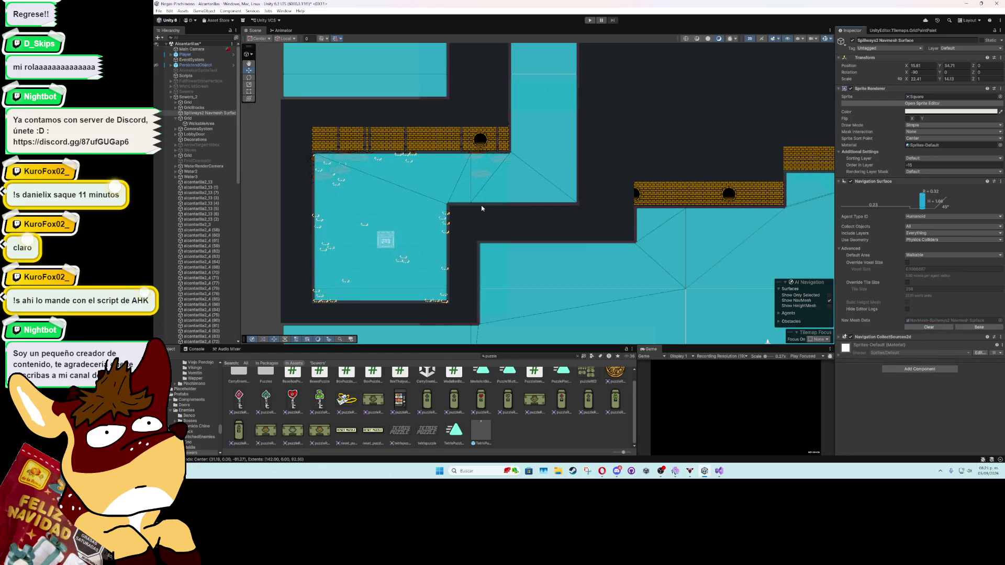
pyautogui.scroll(-3, 482, 208)
pyautogui.hotkey('ctrl', 's')
pyautogui.hotkey('ctrl', 'p')
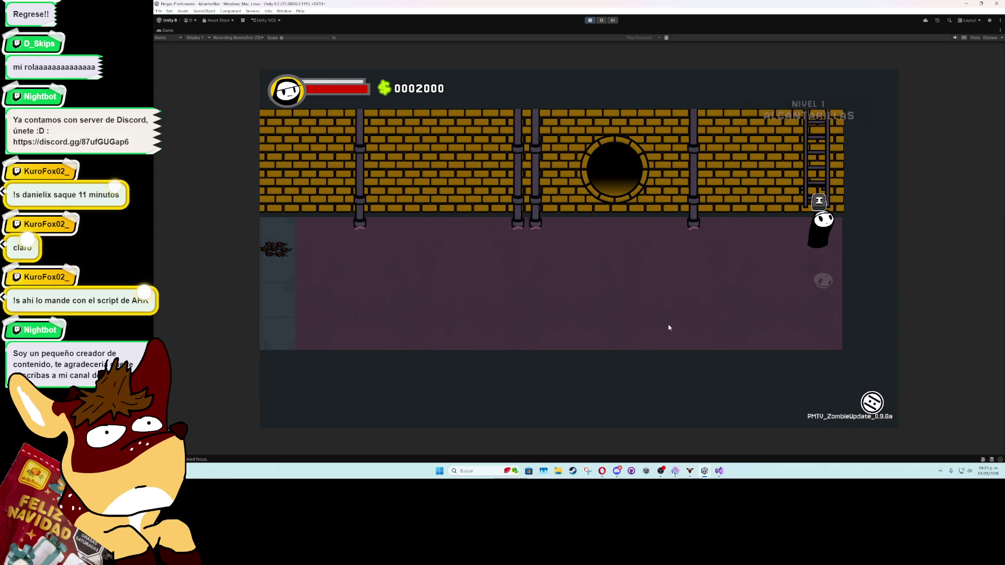
# Step: Press E to enter the sewer from the ladder and walk the character left into the room
pyautogui.press('e')
pyautogui.press('a')
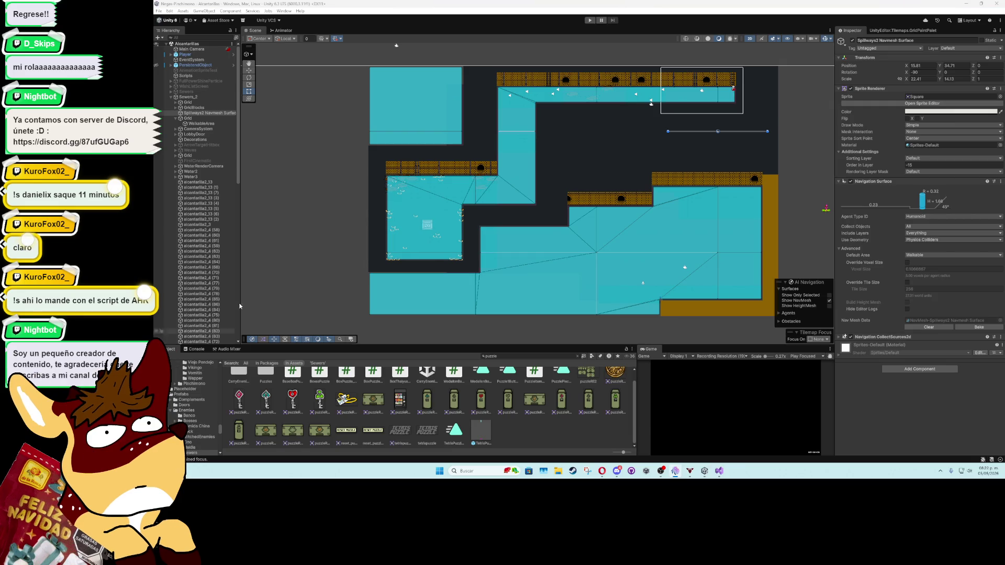
# Step: Untick Show NavMesh, clear the selection, then reselect Spillways2 Navmesh Surface in the Hierarchy
pyautogui.scroll(3, 351, 271)
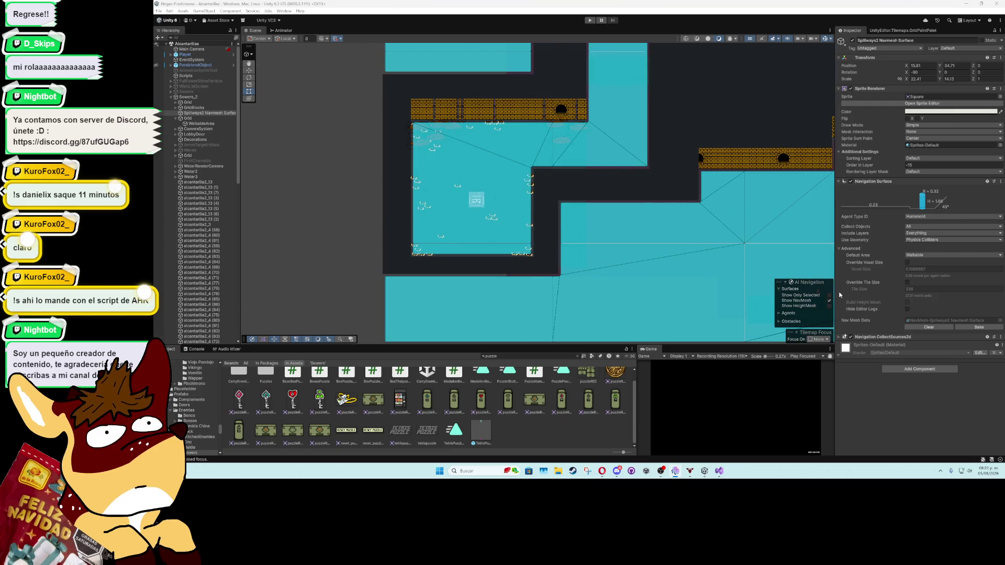
pyautogui.click(829, 301)
pyautogui.click(360, 216)
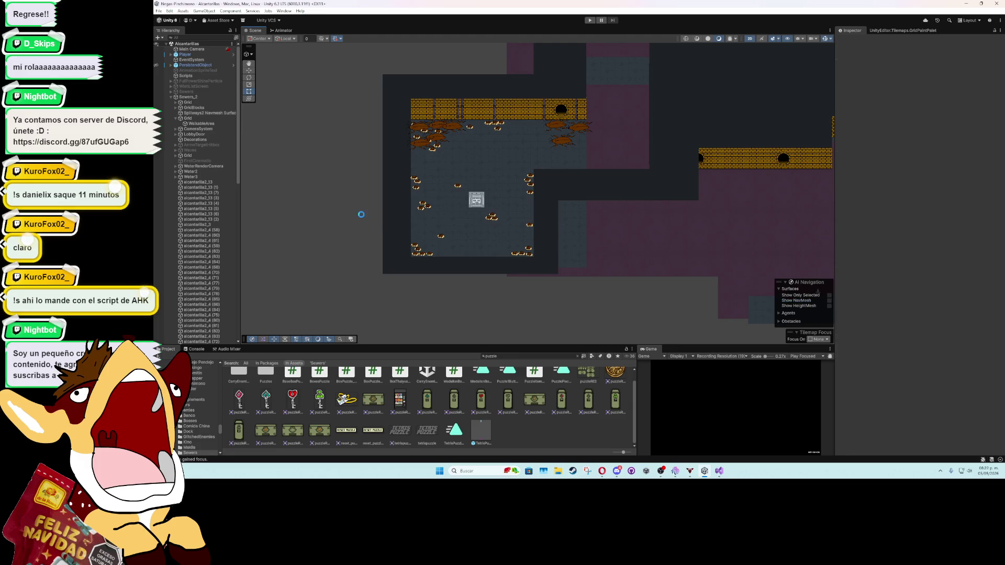
pyautogui.scroll(3, 361, 217)
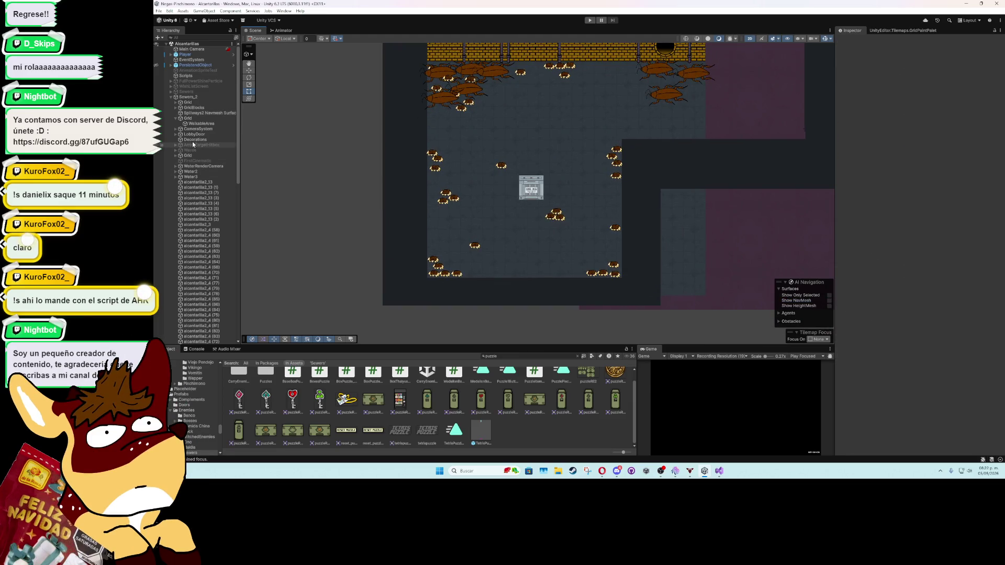
pyautogui.click(191, 113)
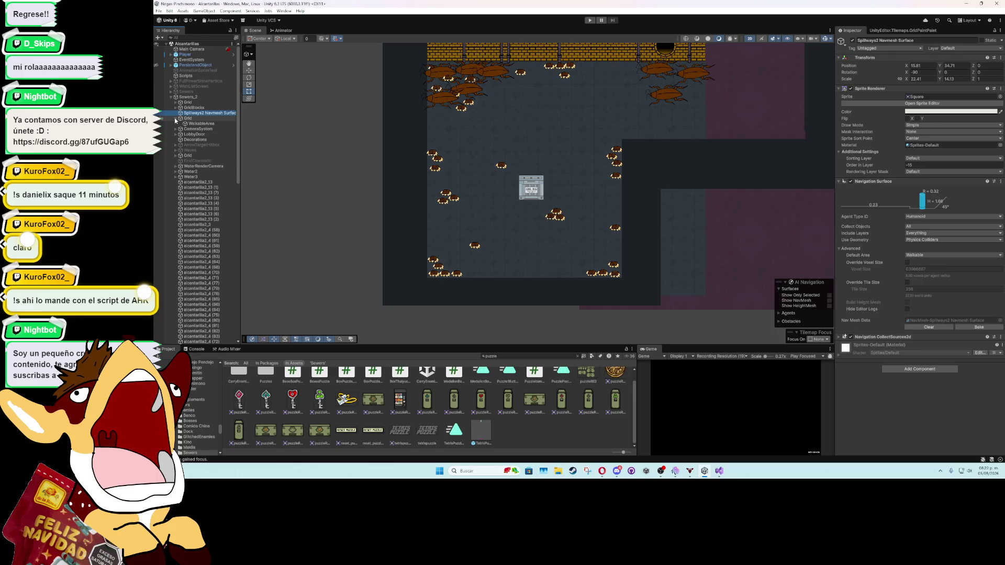
# Step: Collapse Grid, select FirstCamera under CameraSystem, zoom out, and turn on Edit Collider for its Polygon Collider 2D
pyautogui.click(175, 119)
pyautogui.click(176, 125)
pyautogui.click(189, 130)
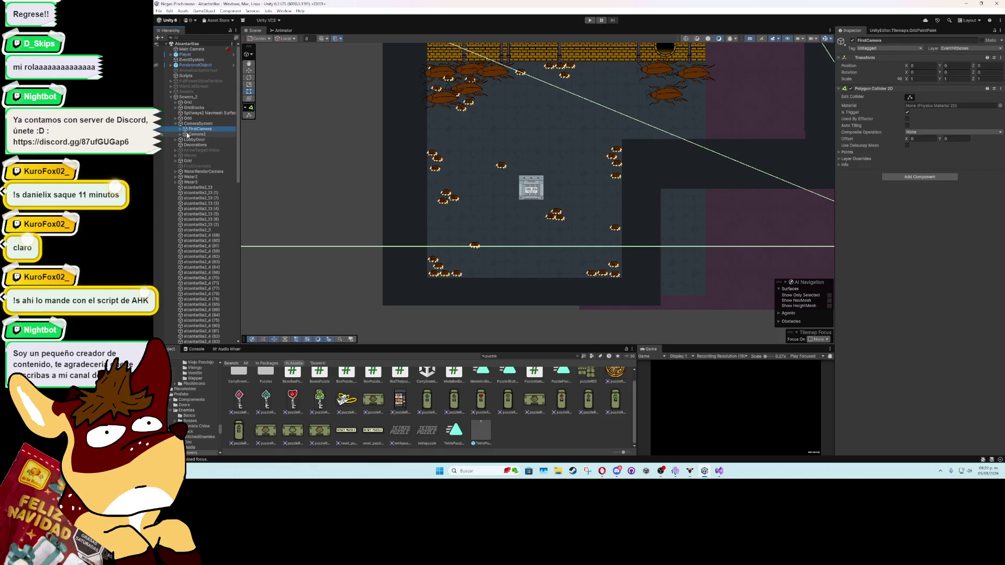
pyautogui.scroll(-6, 484, 246)
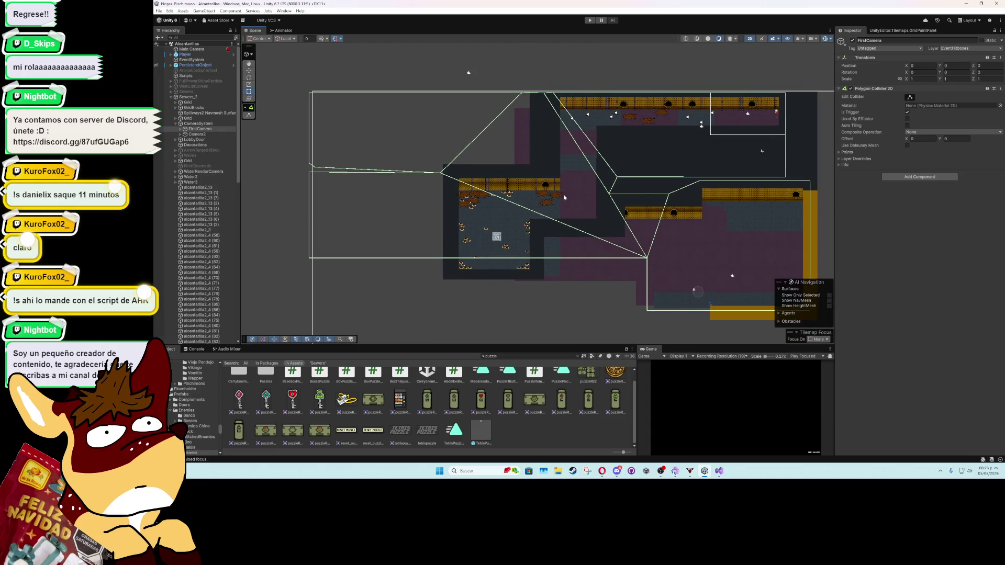
pyautogui.click(910, 98)
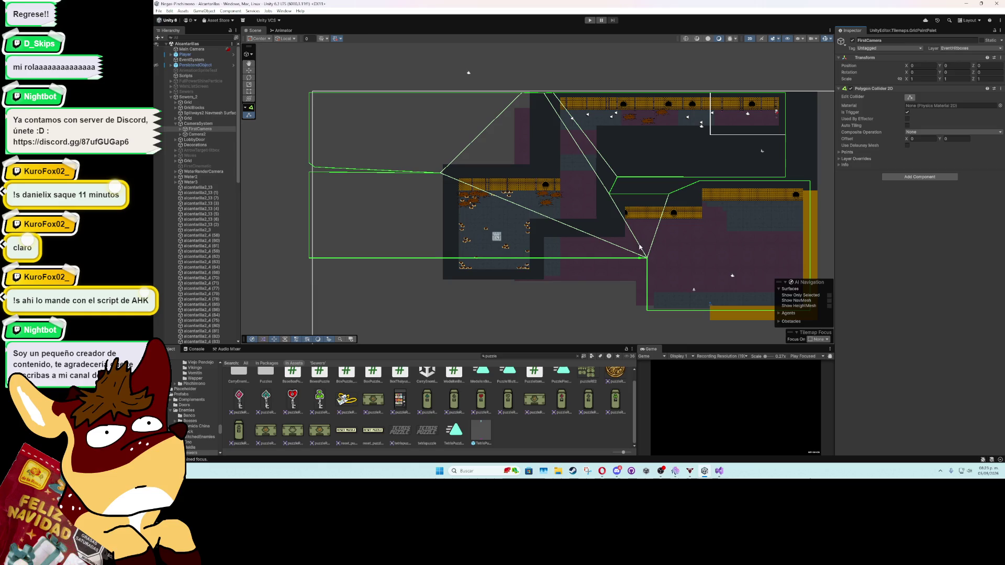
# Step: Pull the collider's right-side and lower vertices in toward the cockroach room and corridor walls
pyautogui.moveTo(648, 259)
pyautogui.mouseDown()
pyautogui.moveTo(648, 289)
pyautogui.moveTo(648, 280)
pyautogui.mouseUp()
pyautogui.moveTo(310, 261)
pyautogui.mouseDown()
pyautogui.moveTo(325, 275)
pyautogui.moveTo(450, 279)
pyautogui.mouseUp()
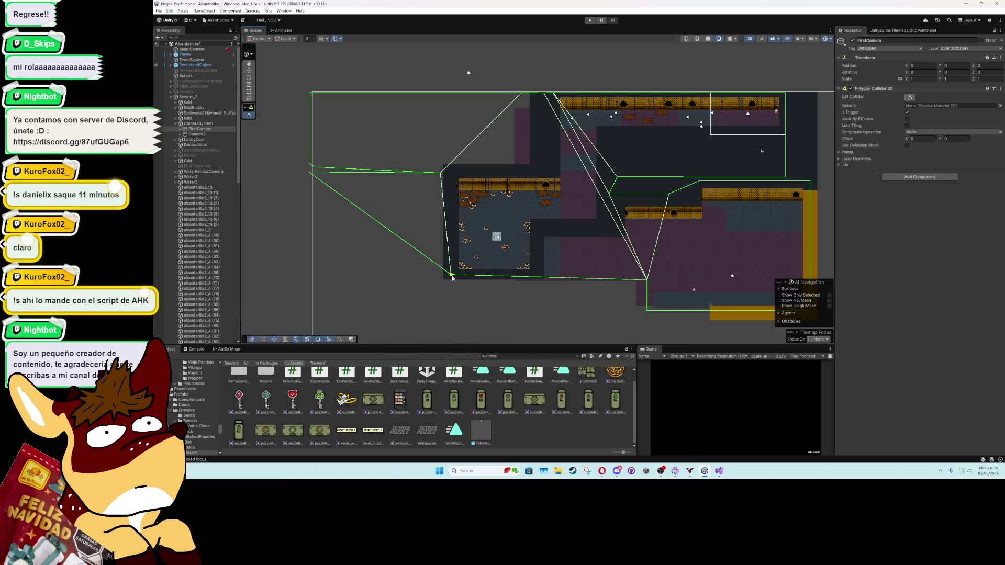
pyautogui.moveTo(648, 279)
pyautogui.mouseDown()
pyautogui.moveTo(502, 276)
pyautogui.moveTo(539, 277)
pyautogui.mouseUp()
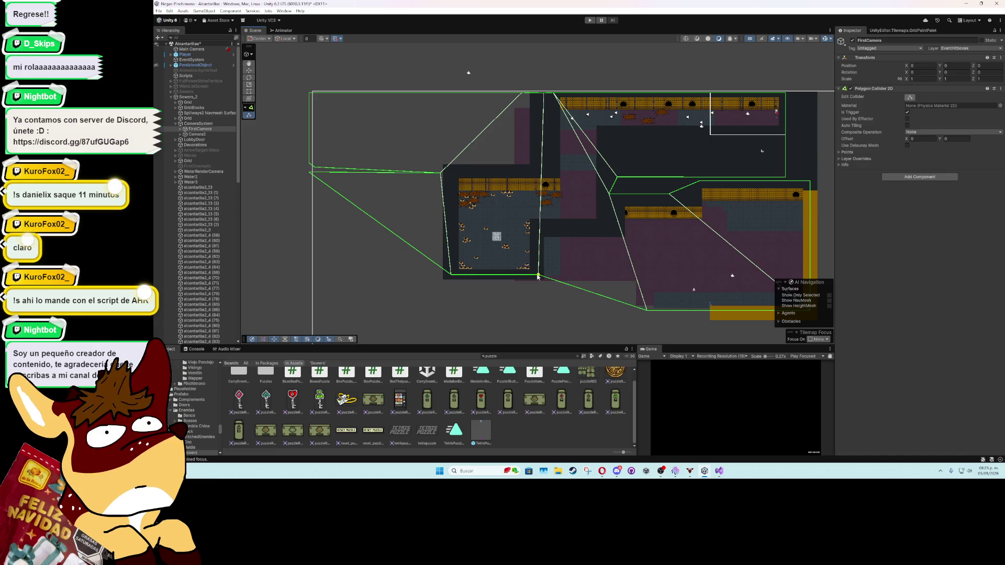
pyautogui.moveTo(649, 314)
pyautogui.mouseDown()
pyautogui.moveTo(540, 286)
pyautogui.moveTo(543, 239)
pyautogui.mouseUp()
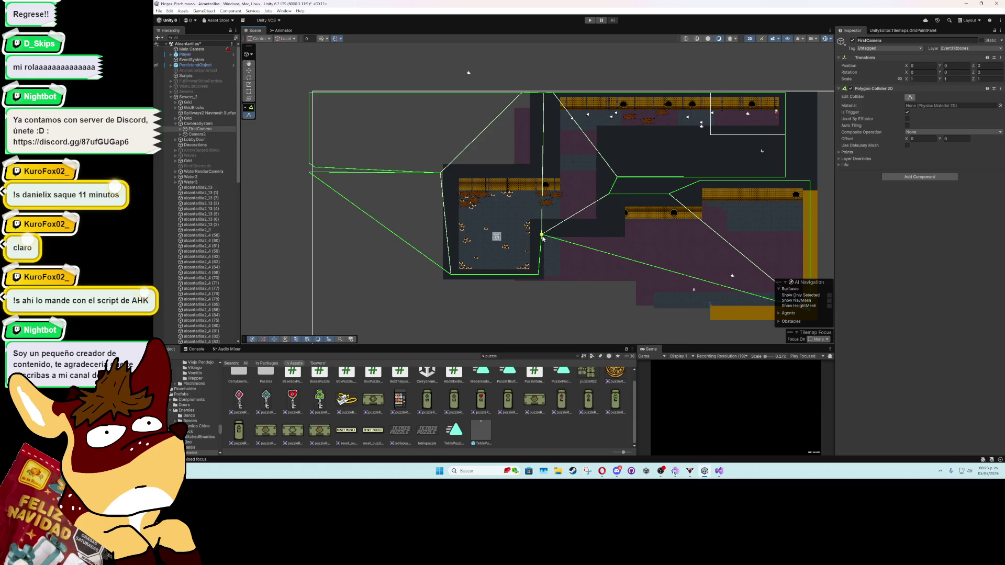
pyautogui.scroll(2, 543, 238)
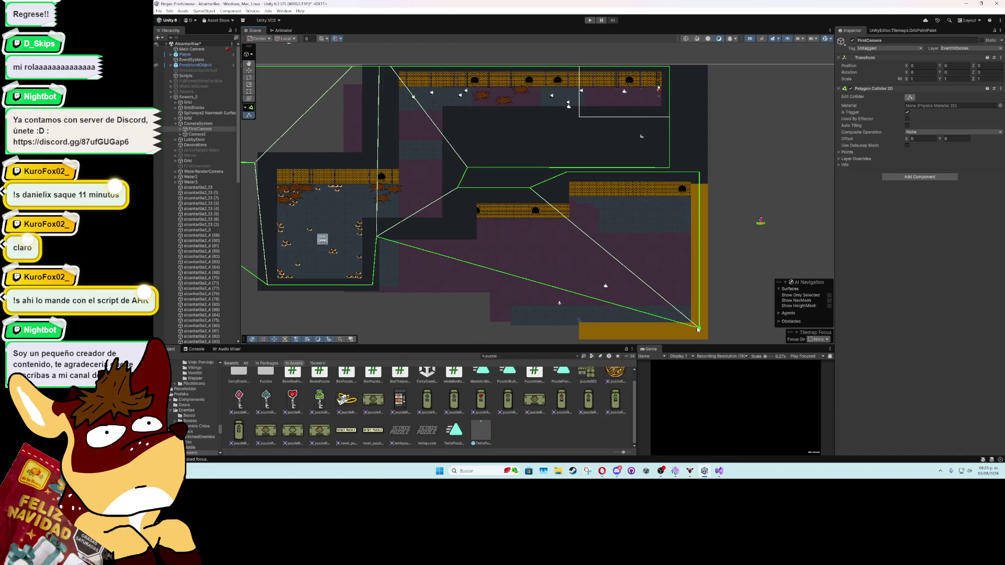
pyautogui.moveTo(600, 289); pyautogui.dragTo(447, 232)
pyautogui.moveTo(699, 172); pyautogui.dragTo(566, 172)
pyautogui.moveTo(504, 208)
pyautogui.mouseDown()
pyautogui.moveTo(516, 217)
pyautogui.moveTo(534, 203)
pyautogui.moveTo(495, 212)
pyautogui.moveTo(460, 198)
pyautogui.moveTo(484, 220)
pyautogui.moveTo(456, 216)
pyautogui.moveTo(449, 226)
pyautogui.mouseUp()
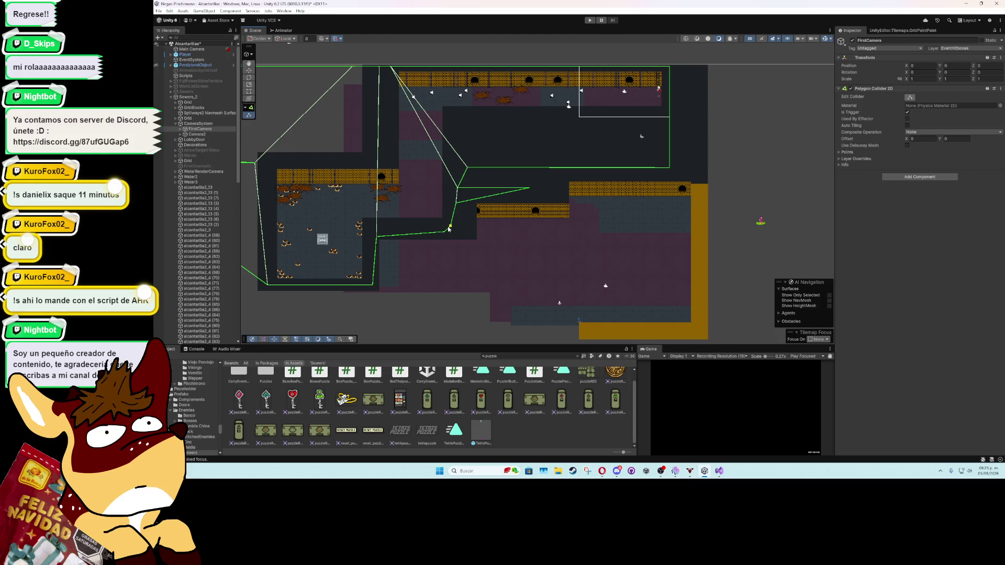
pyautogui.moveTo(529, 188); pyautogui.dragTo(462, 200)
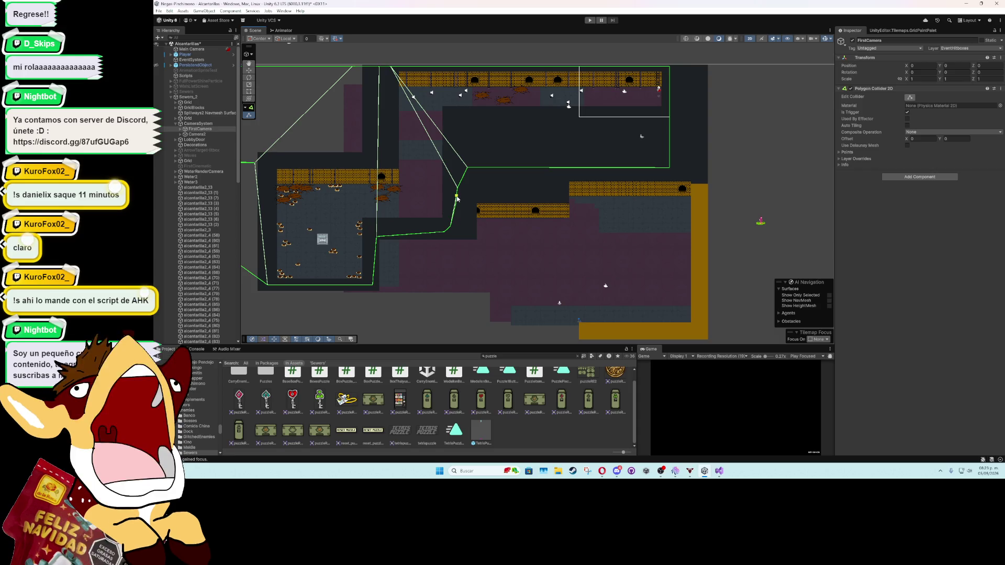
pyautogui.scroll(2, 457, 199)
pyautogui.moveTo(457, 199)
pyautogui.mouseDown()
pyautogui.moveTo(555, 245)
pyautogui.moveTo(555, 259)
pyautogui.mouseUp()
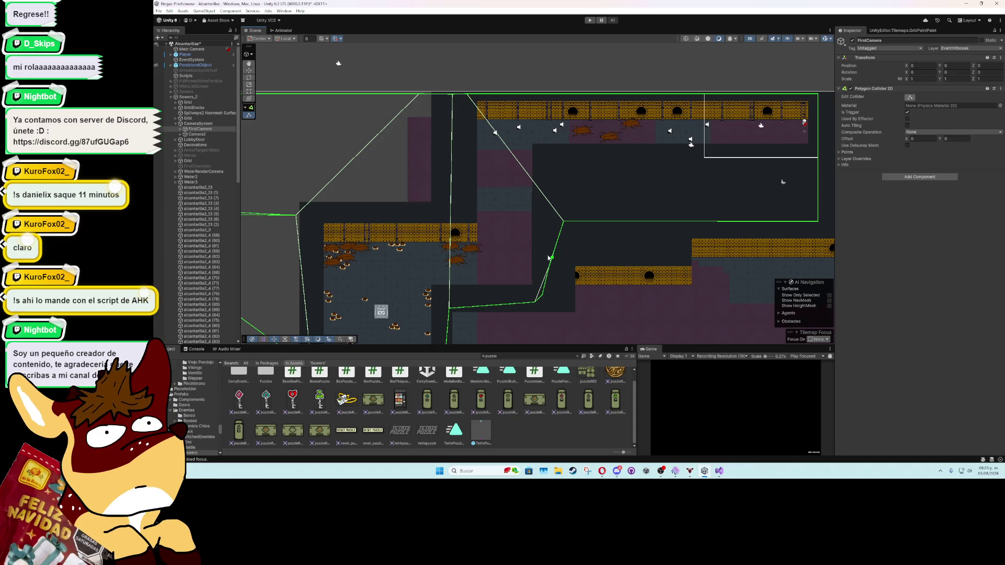
# Step: Bring the top and far-left boundary corners in tight against the small room's walls
pyautogui.moveTo(454, 212); pyautogui.dragTo(486, 236)
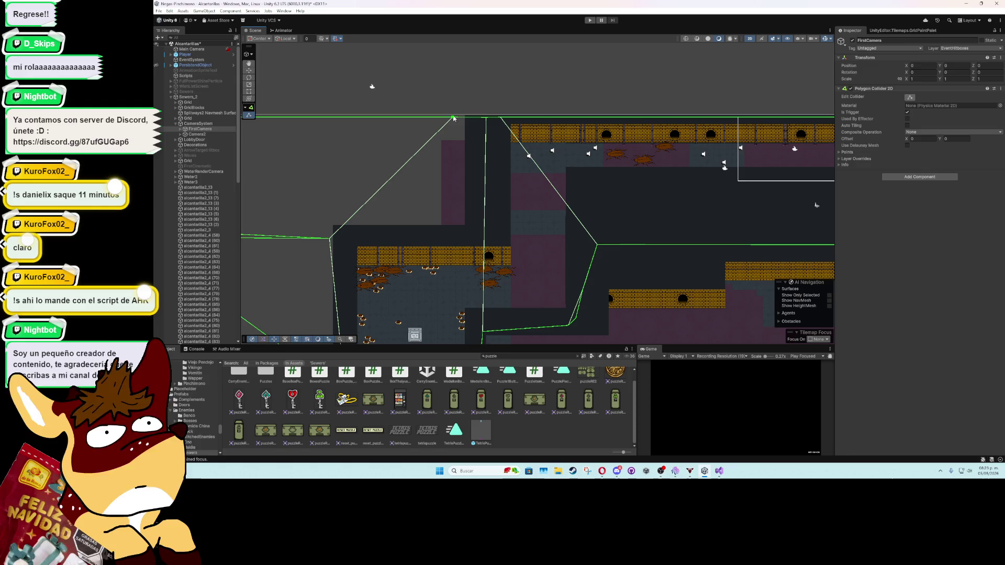
pyautogui.moveTo(453, 119)
pyautogui.mouseDown()
pyautogui.moveTo(488, 217)
pyautogui.moveTo(469, 231)
pyautogui.moveTo(598, 206)
pyautogui.mouseUp()
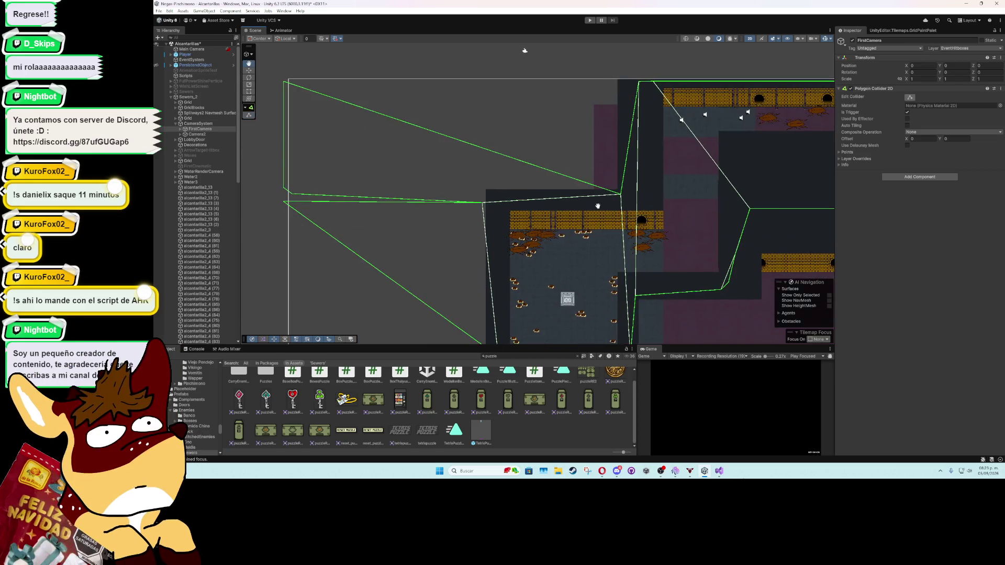
pyautogui.moveTo(284, 81)
pyautogui.mouseDown()
pyautogui.moveTo(366, 189)
pyautogui.moveTo(492, 191)
pyautogui.moveTo(471, 246)
pyautogui.mouseUp()
pyautogui.moveTo(283, 202)
pyautogui.mouseDown()
pyautogui.moveTo(448, 299)
pyautogui.moveTo(500, 310)
pyautogui.mouseUp()
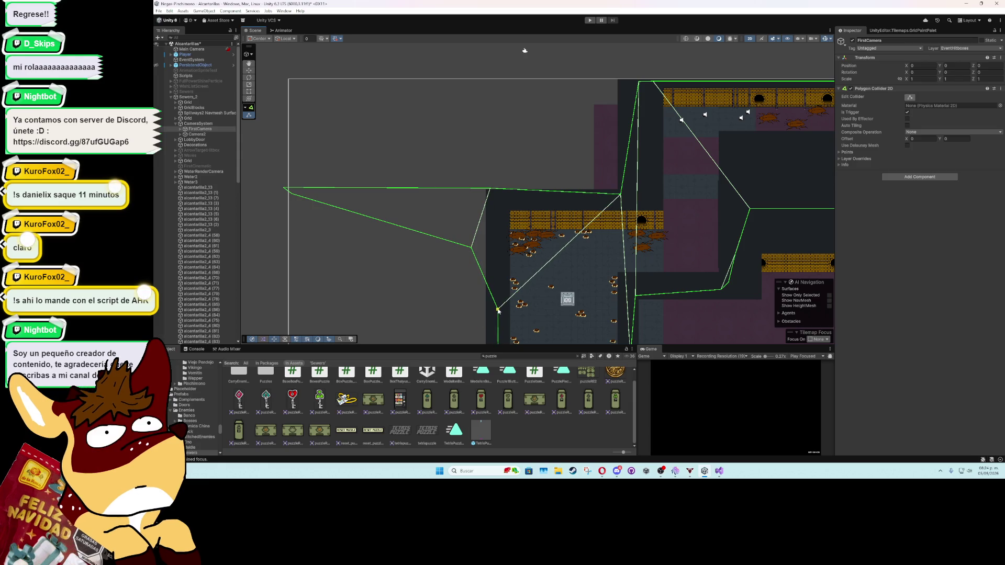
pyautogui.moveTo(470, 250); pyautogui.dragTo(496, 257)
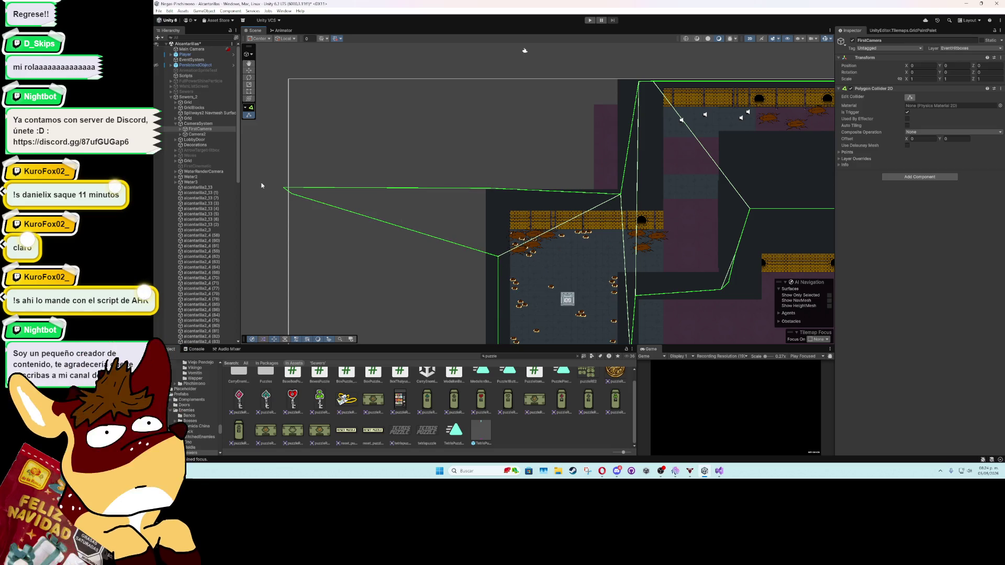
pyautogui.moveTo(498, 257); pyautogui.dragTo(498, 238)
pyautogui.moveTo(284, 190); pyautogui.dragTo(490, 190)
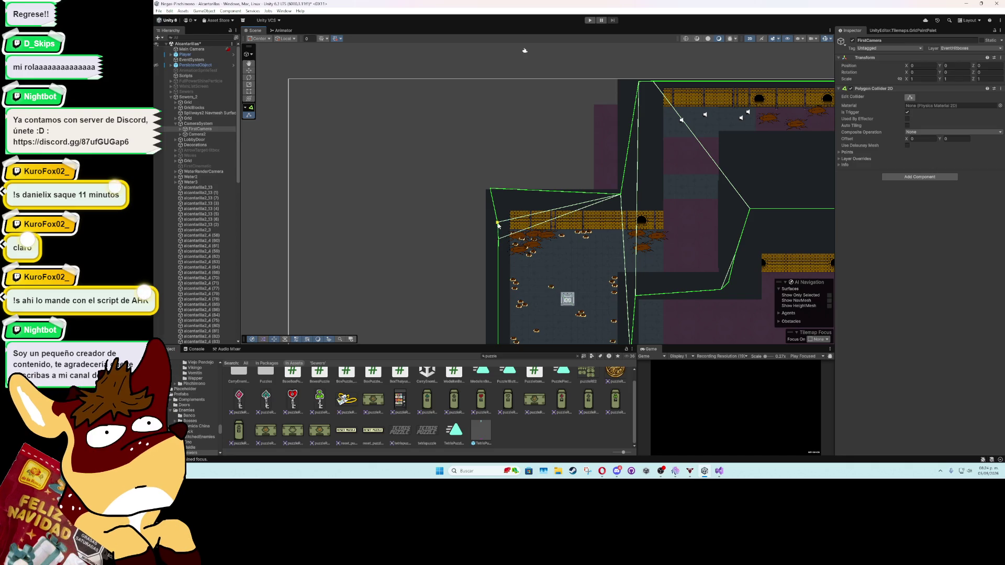
pyautogui.moveTo(499, 196); pyautogui.dragTo(500, 195)
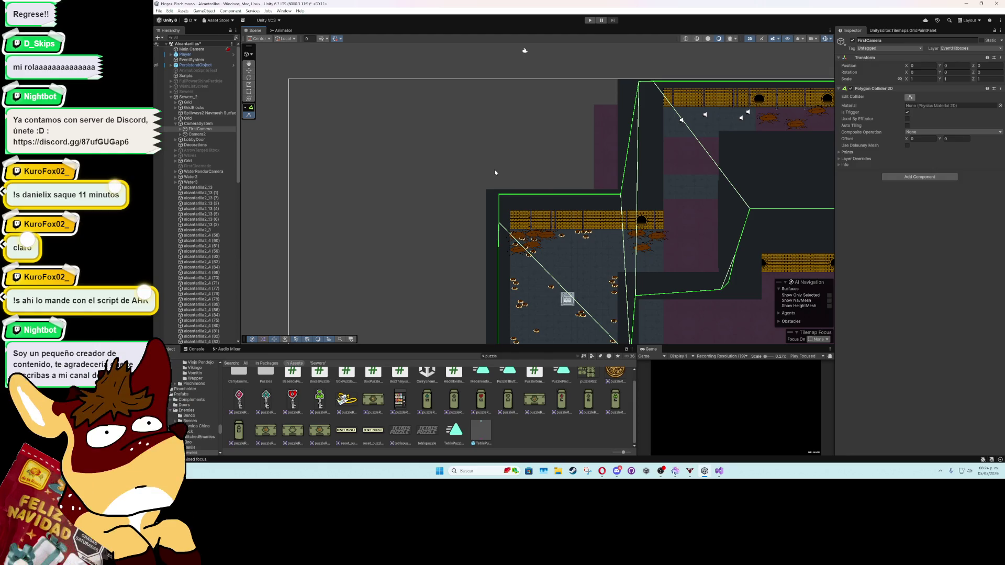
pyautogui.click(497, 175)
# Step: Select MucleCockroach through CockroachEggs (38) and drop them onto Sewers_2
pyautogui.moveTo(636, 233); pyautogui.dragTo(509, 180)
pyautogui.scroll(-3, 508, 180)
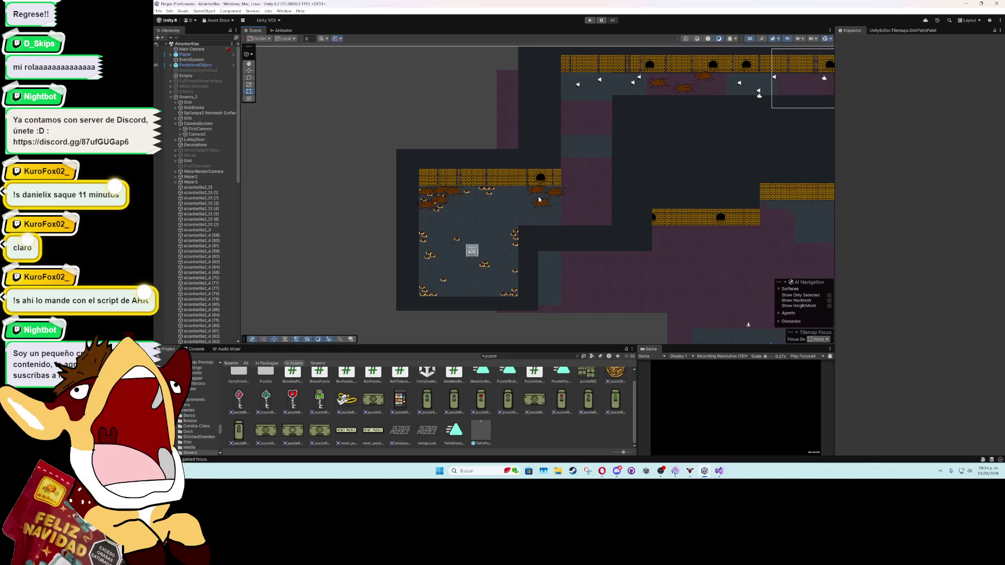
pyautogui.scroll(2, 481, 237)
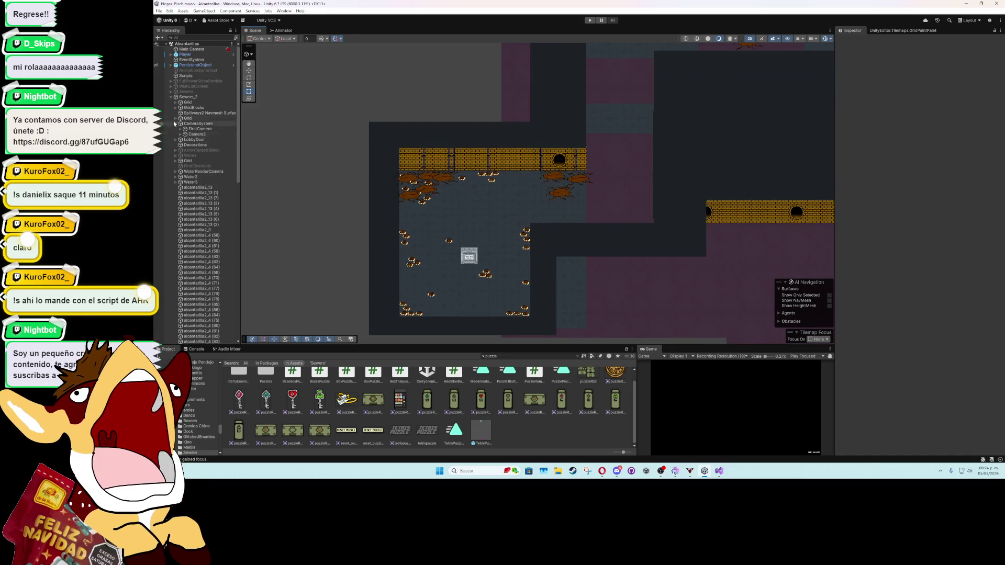
pyautogui.click(170, 98)
pyautogui.click(185, 97)
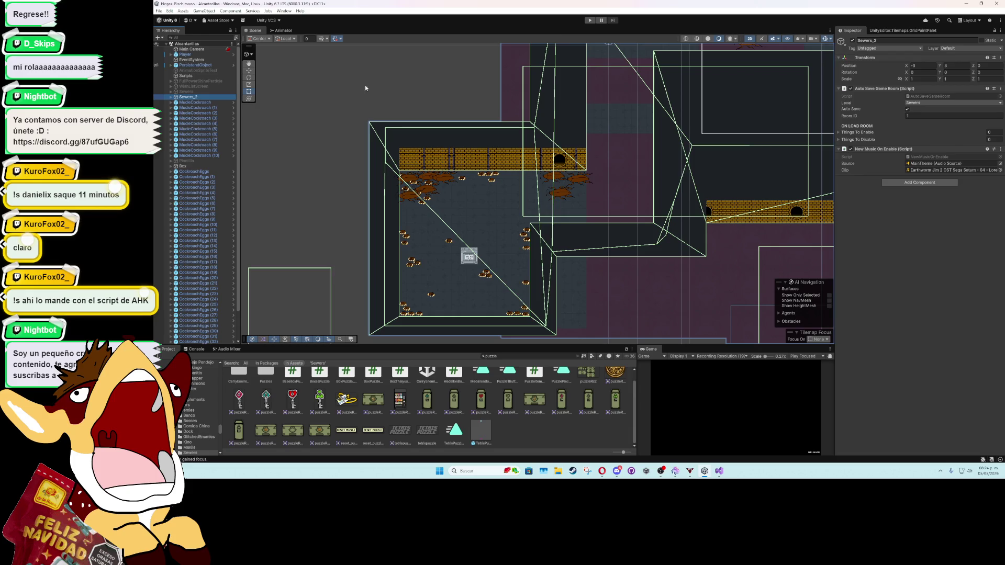
pyautogui.click(215, 103)
pyautogui.scroll(-2, 204, 157)
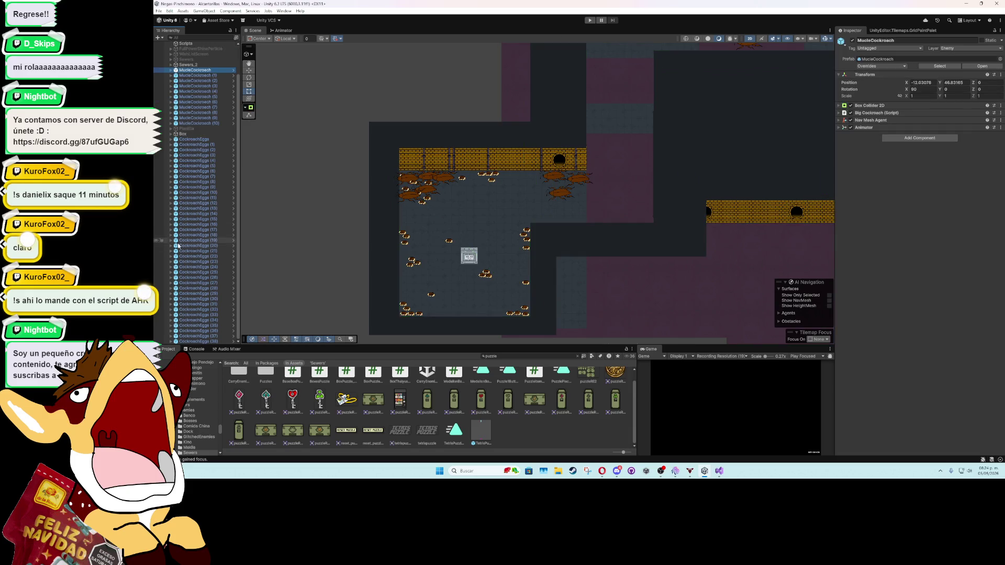
pyautogui.keyDown('shift'); pyautogui.click(199, 341); pyautogui.keyUp('shift')
pyautogui.scroll(2, 203, 167)
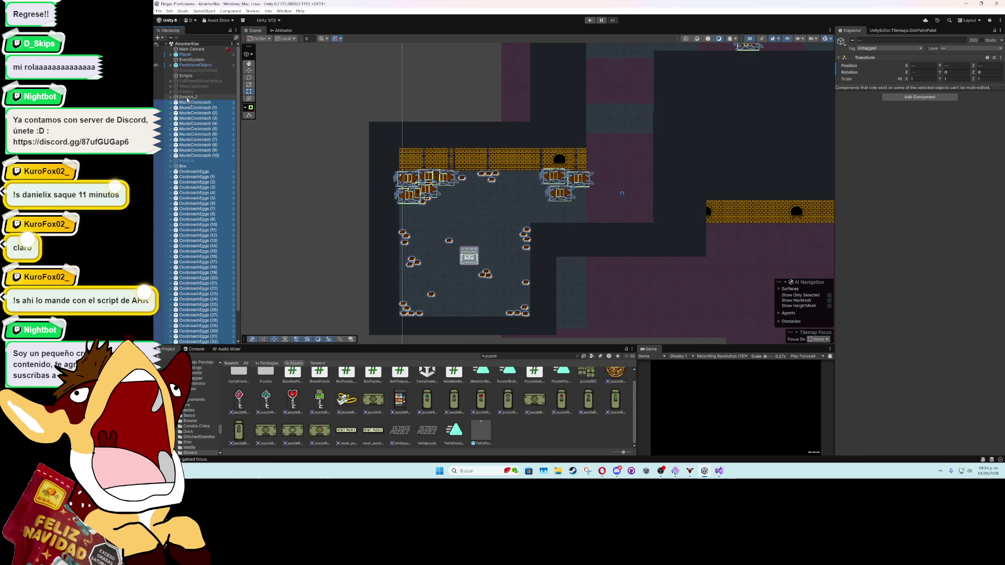
pyautogui.moveTo(187, 100); pyautogui.dragTo(184, 98)
# Step: Expand Sewers_2 to confirm its new children and select the Decorations object
pyautogui.click(186, 98)
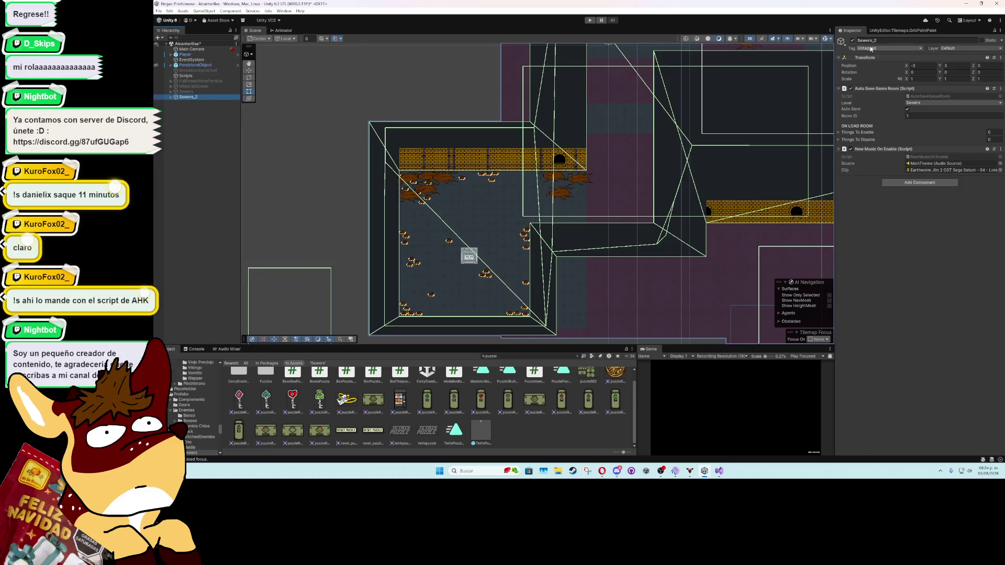
pyautogui.scroll(-10, 565, 211)
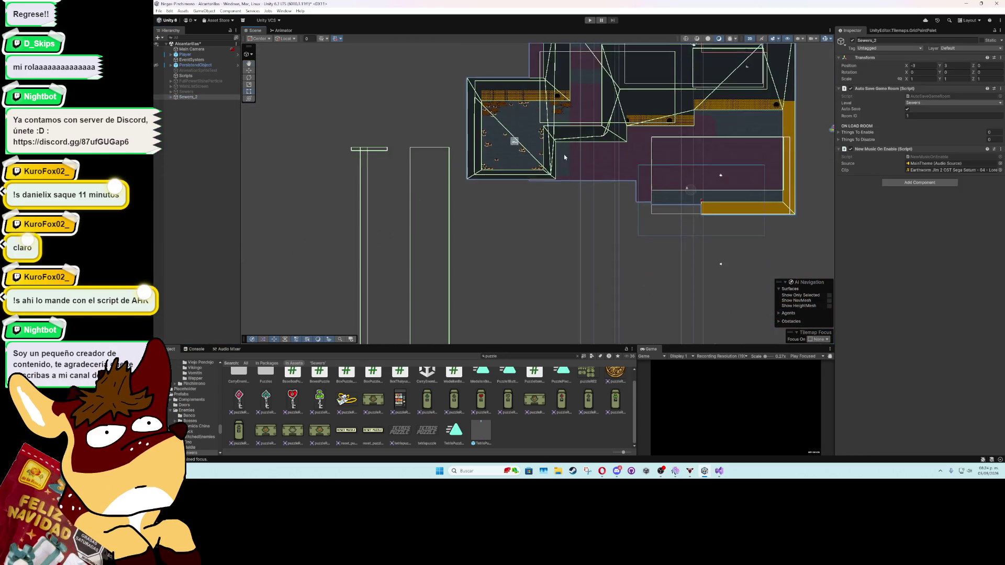
pyautogui.click(481, 258)
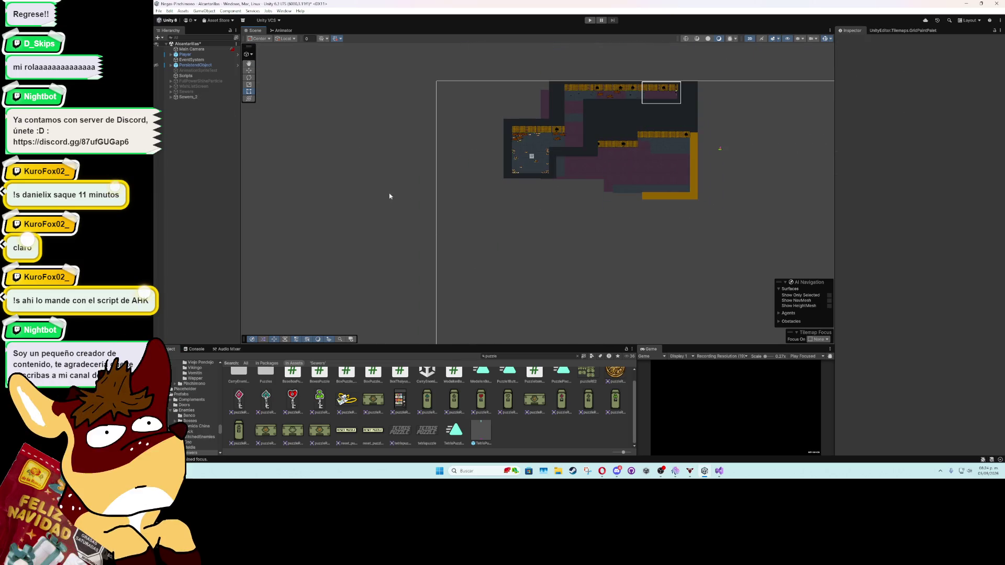
pyautogui.click(170, 96)
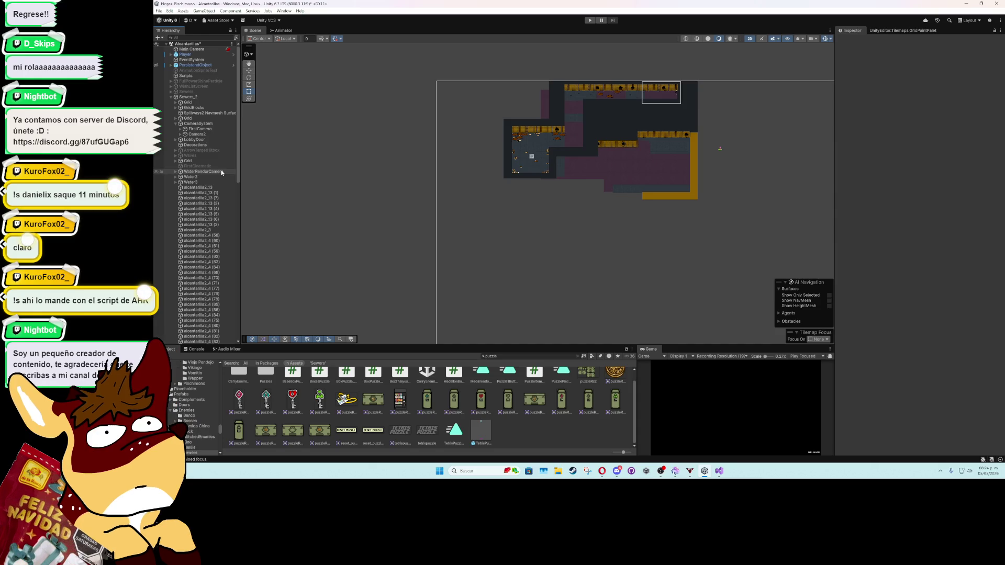
pyautogui.click(202, 145)
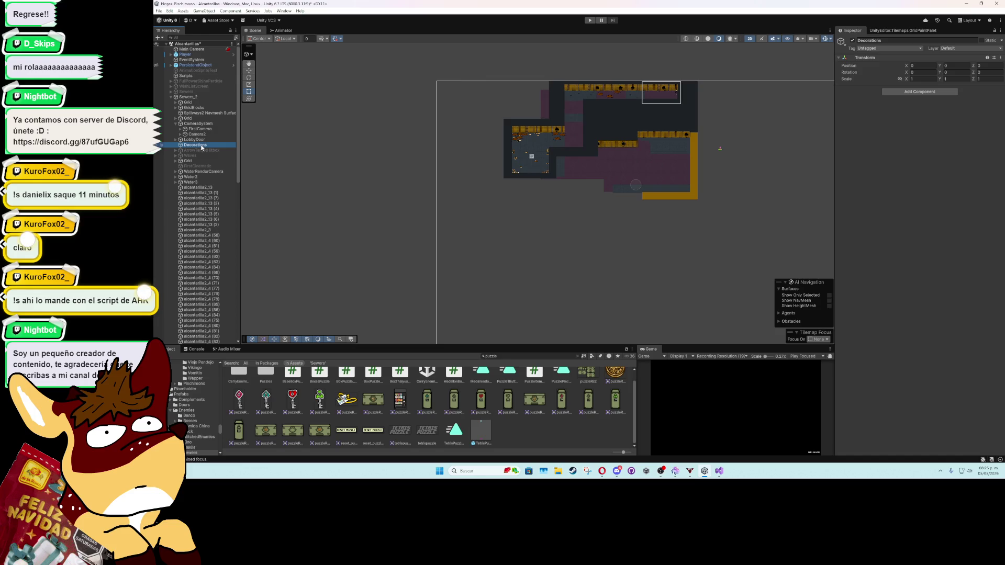
# Step: Delete Decorations and select DirtyWaterHitboxes to inspect its first box collider
pyautogui.press('Delete')
pyautogui.scroll(-10, 202, 169)
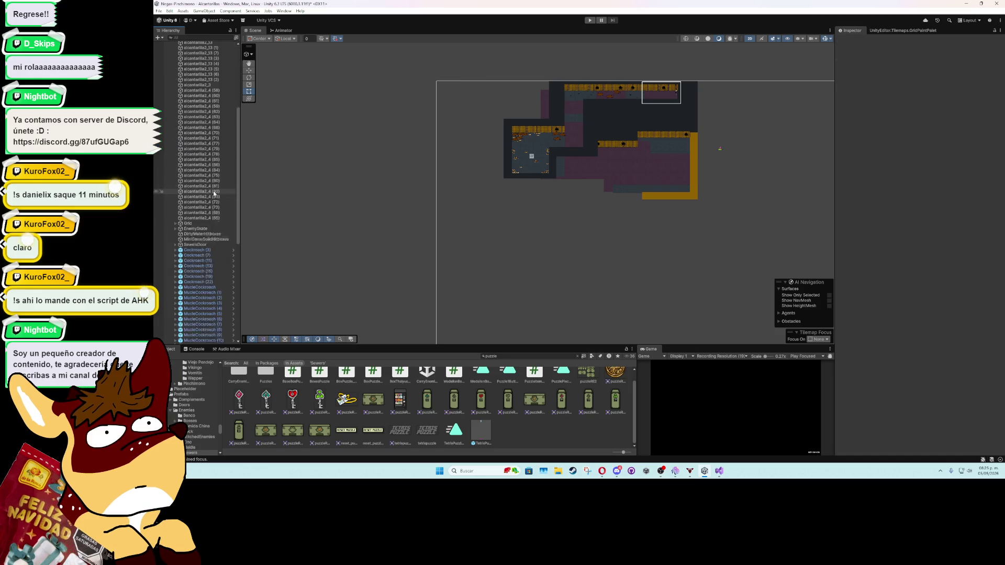
pyautogui.click(201, 214)
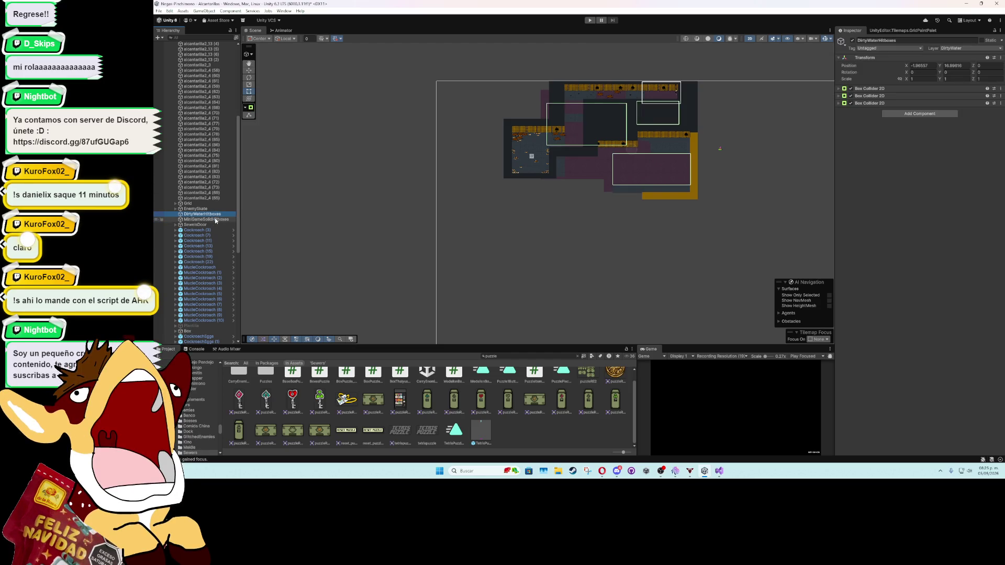
pyautogui.scroll(8, 651, 180)
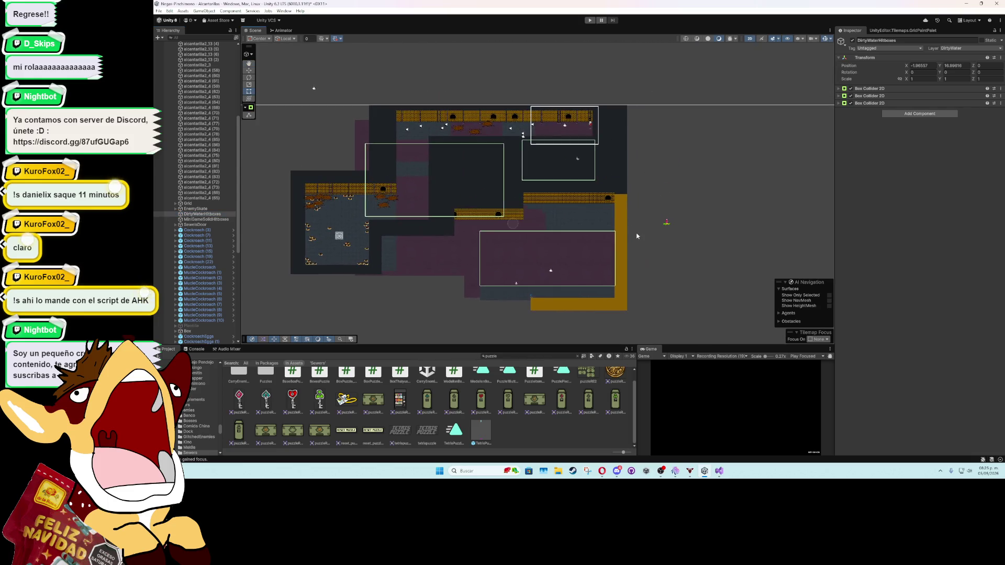
pyautogui.click(839, 89)
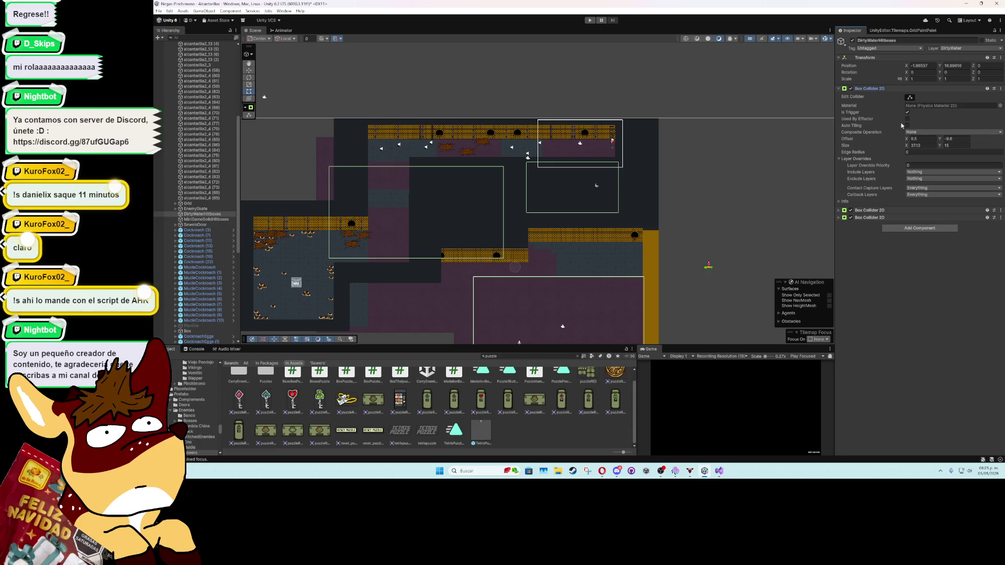
# Step: Nudge the first water hitbox down and move the second hitbox up and right
pyautogui.moveTo(943, 142); pyautogui.dragTo(937, 141)
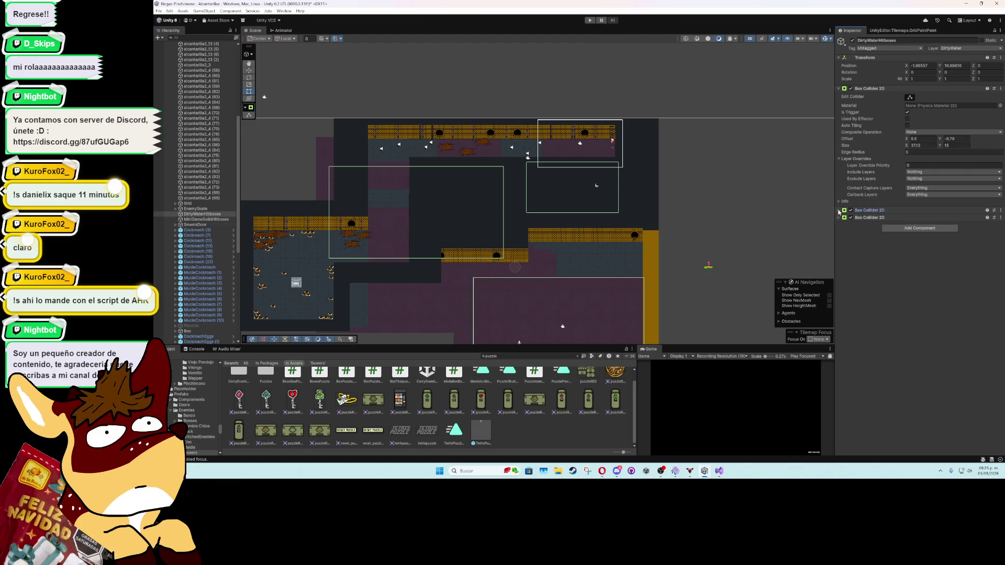
pyautogui.click(890, 210)
pyautogui.moveTo(941, 260); pyautogui.dragTo(960, 262)
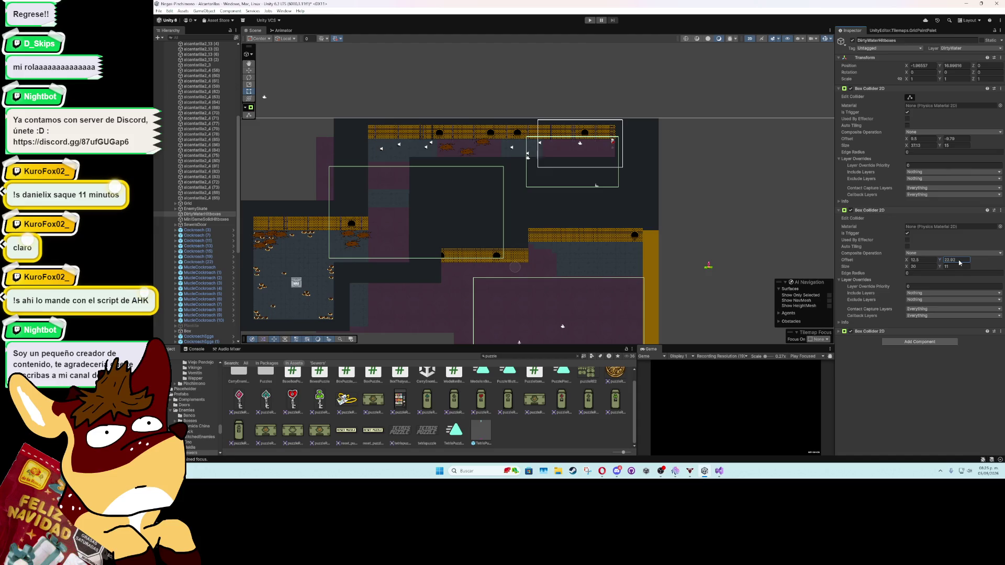
pyautogui.moveTo(907, 260); pyautogui.dragTo(920, 261)
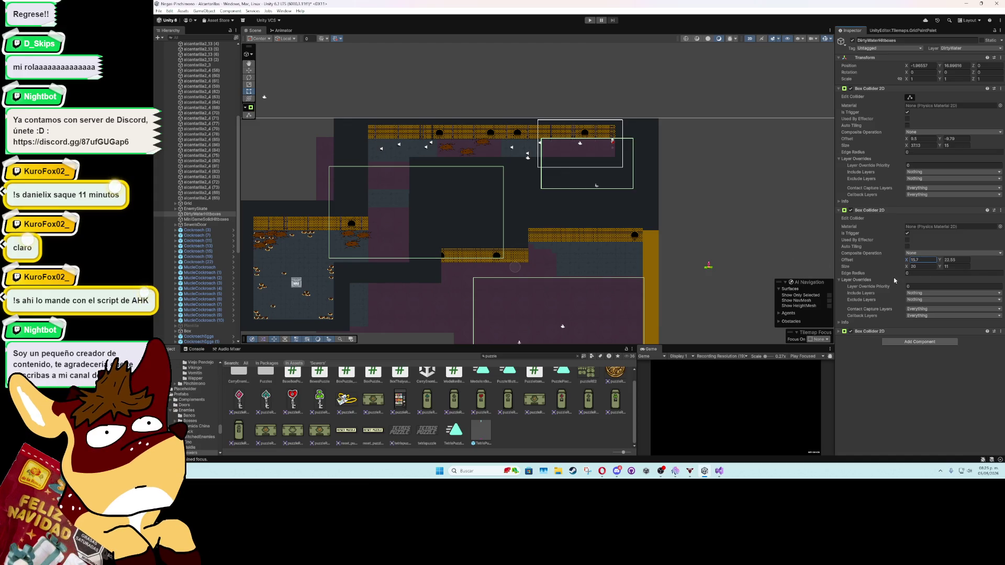
pyautogui.click(839, 211)
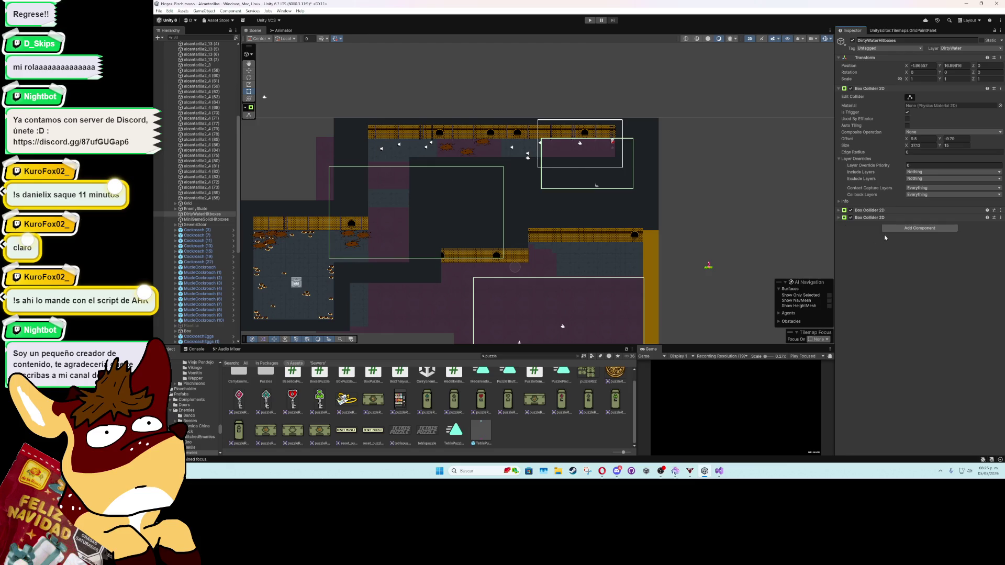
# Step: Shrink the third water hitbox by pulling in its left and bottom edges
pyautogui.moveTo(940, 271); pyautogui.dragTo(953, 270)
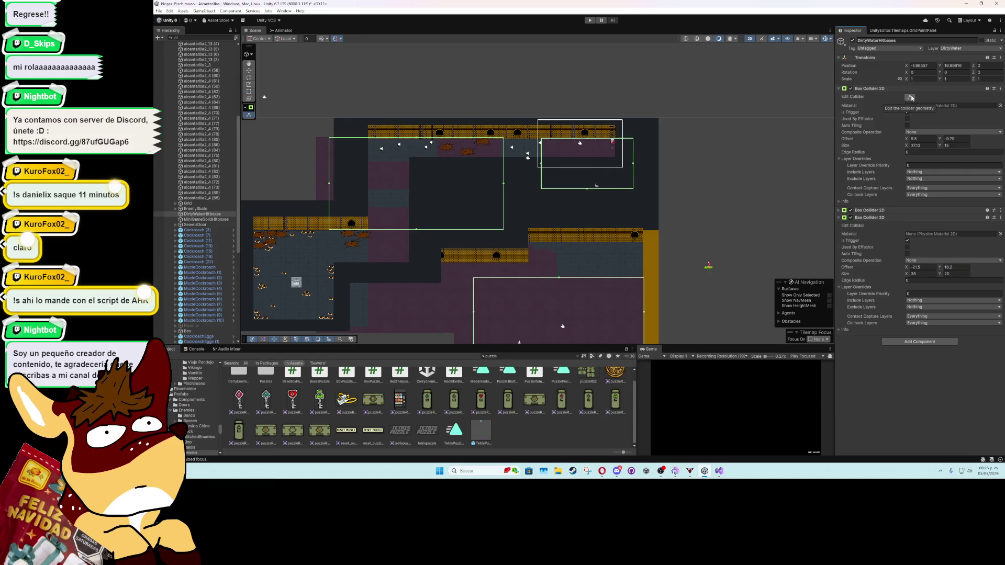
pyautogui.scroll(2, 422, 152)
pyautogui.scroll(1, 421, 152)
pyautogui.moveTo(275, 206); pyautogui.dragTo(452, 207)
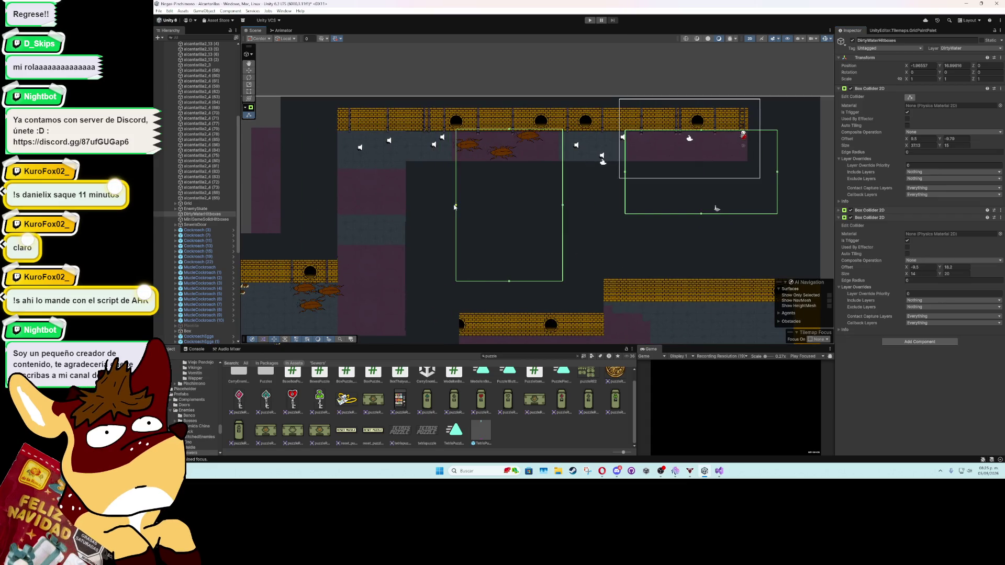
pyautogui.moveTo(510, 281); pyautogui.dragTo(520, 169)
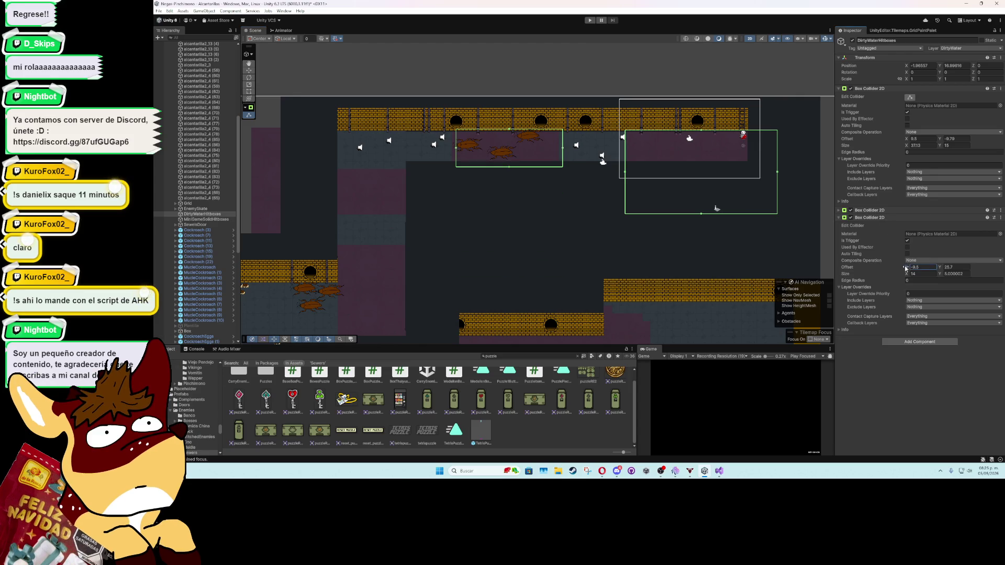
pyautogui.moveTo(904, 268); pyautogui.dragTo(904, 269)
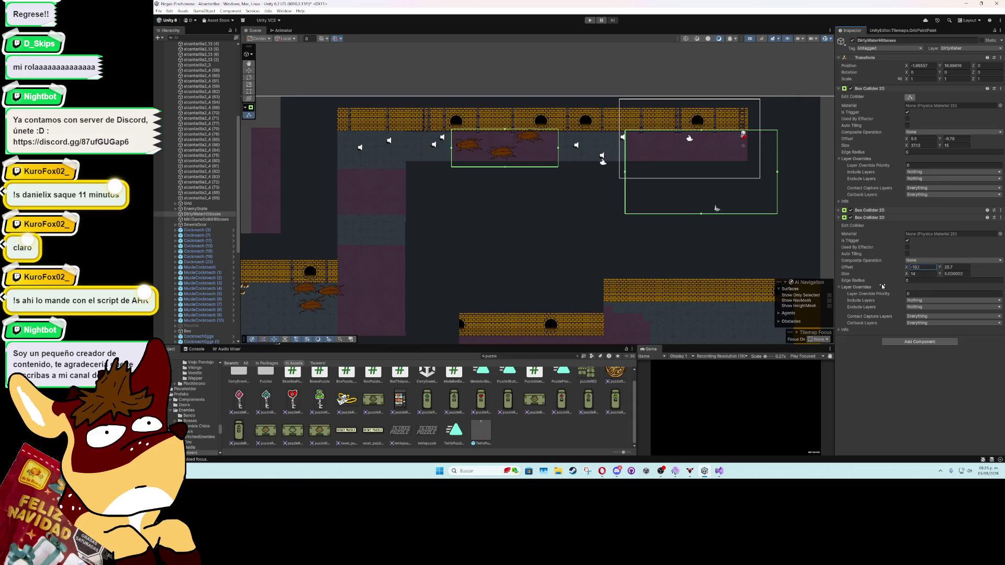
pyautogui.scroll(-2, 634, 303)
pyautogui.click(839, 218)
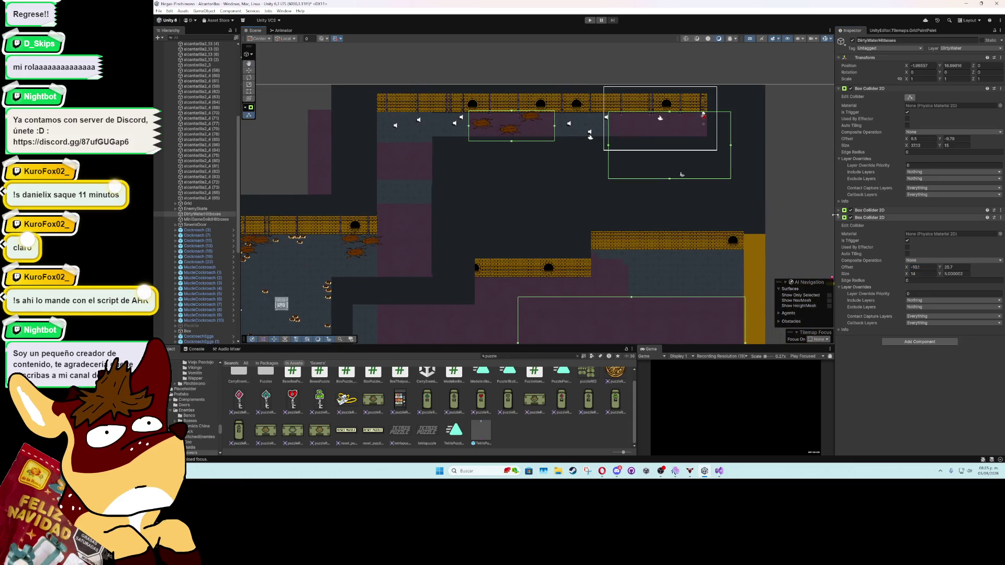
# Step: Set the first hitbox's Y offset to 5.3, slide it far left and flatten it
pyautogui.click(955, 138)
pyautogui.write('5.3')
pyautogui.moveTo(998, 134)
pyautogui.mouseDown()
pyautogui.moveTo(157, 134)
pyautogui.moveTo(191, 134)
pyautogui.mouseUp()
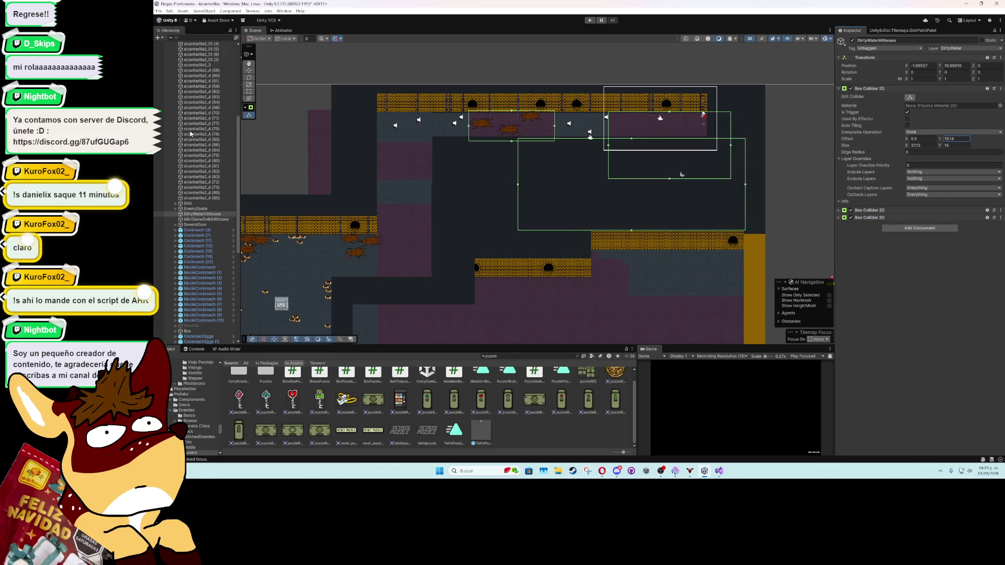
pyautogui.moveTo(907, 141)
pyautogui.mouseDown()
pyautogui.moveTo(697, 157)
pyautogui.moveTo(762, 166)
pyautogui.mouseUp()
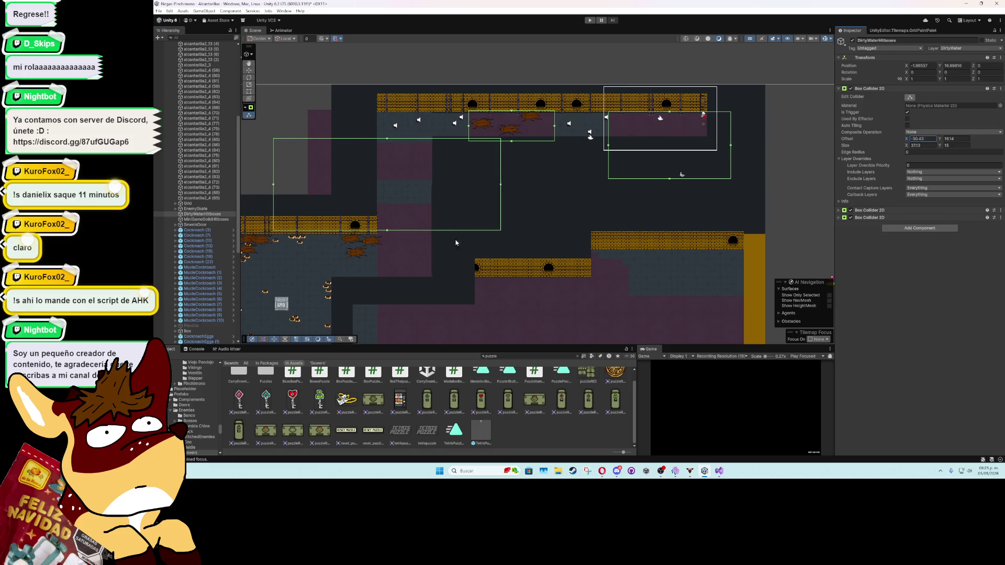
pyautogui.moveTo(387, 230); pyautogui.dragTo(394, 183)
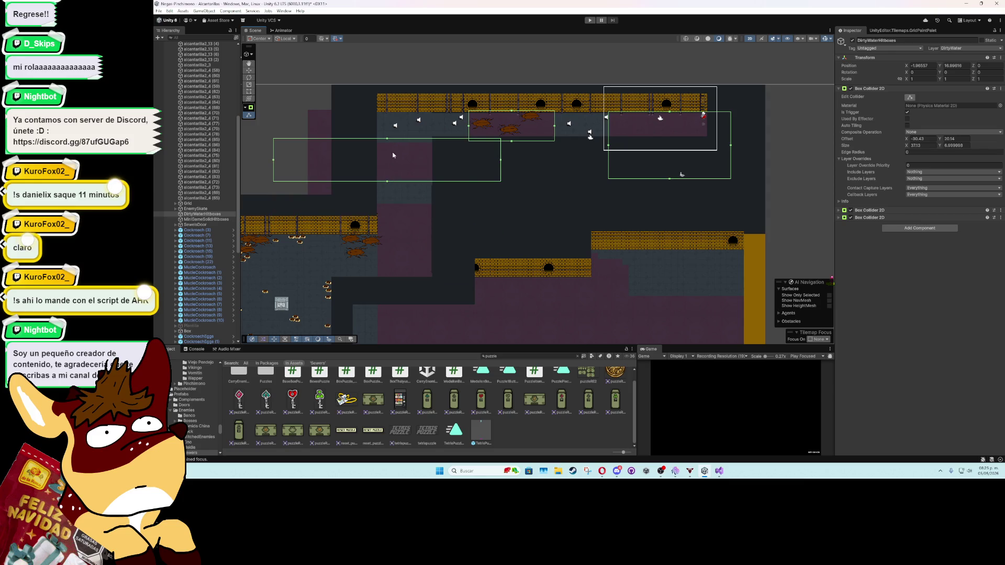
# Step: Refit the lower collider with a value of 6 and pull its left and right edges inward
pyautogui.moveTo(390, 143); pyautogui.dragTo(394, 148)
pyautogui.scroll(5, 394, 158)
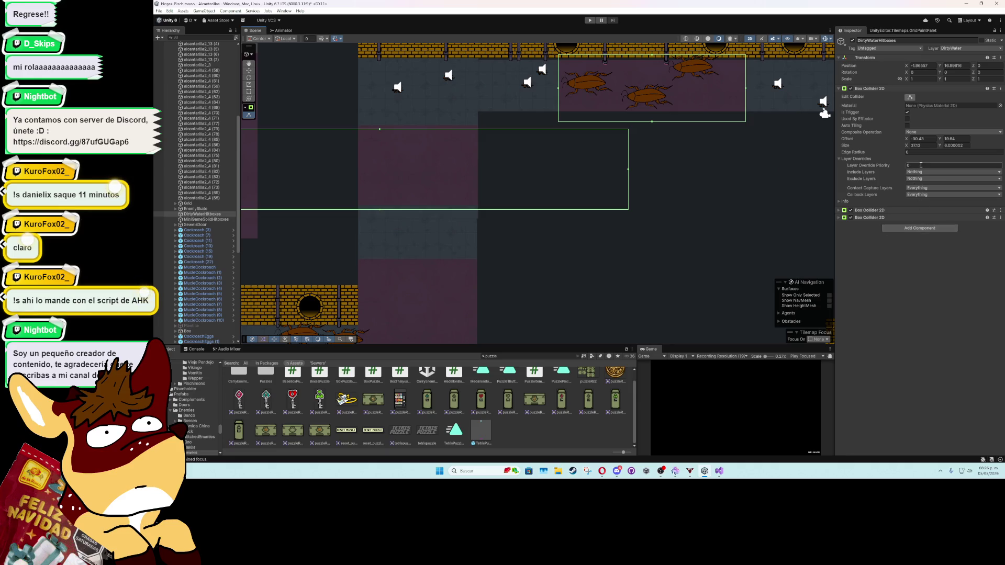
pyautogui.write('6')
pyautogui.moveTo(941, 139); pyautogui.dragTo(942, 139)
pyautogui.scroll(-3, 644, 255)
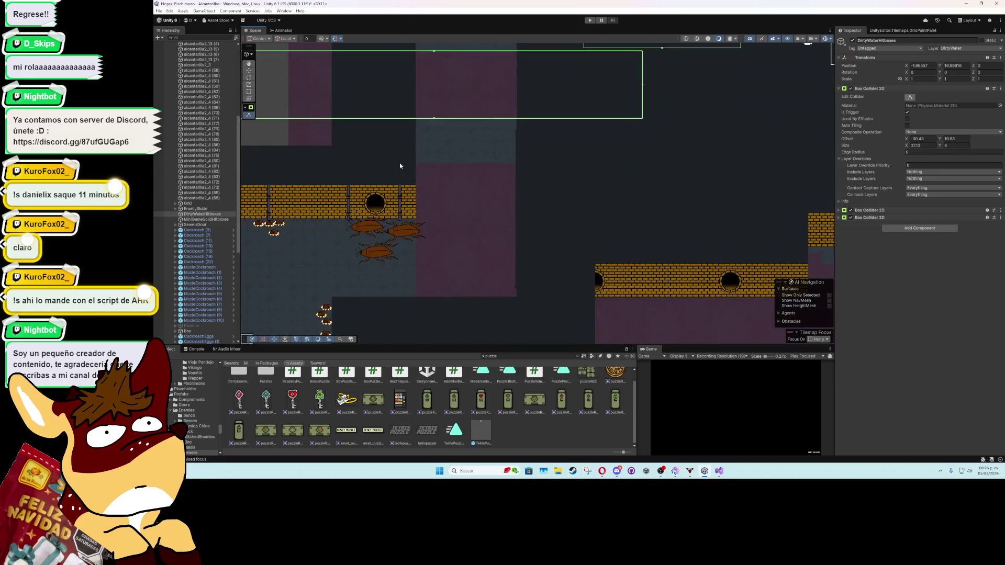
pyautogui.moveTo(344, 157); pyautogui.dragTo(501, 233)
pyautogui.moveTo(404, 160); pyautogui.dragTo(570, 166)
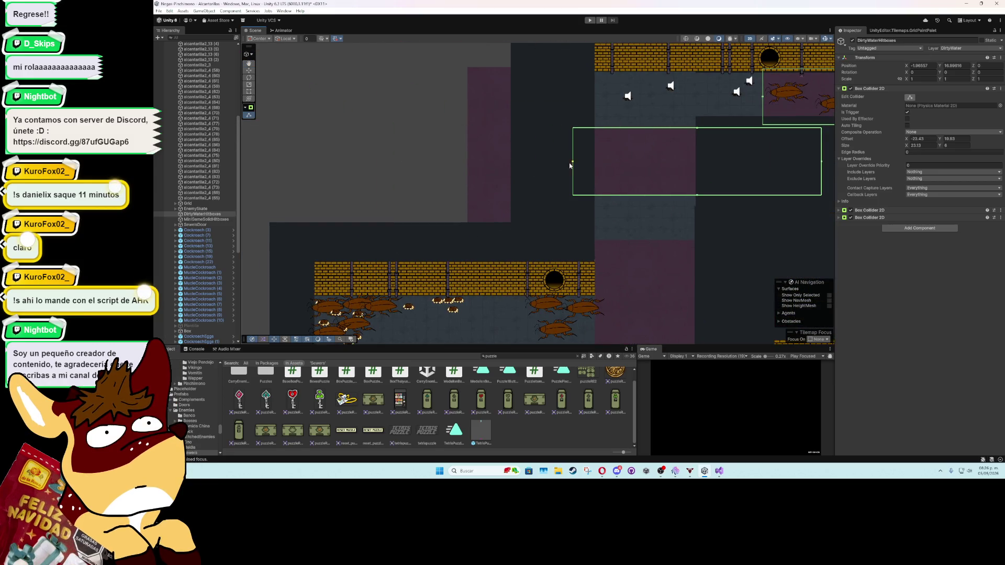
pyautogui.hscroll(3, 650, 252)
pyautogui.moveTo(651, 165); pyautogui.dragTo(538, 161)
# Step: Add a Box Collider 2D component via the 'boxc' search
pyautogui.click(896, 228)
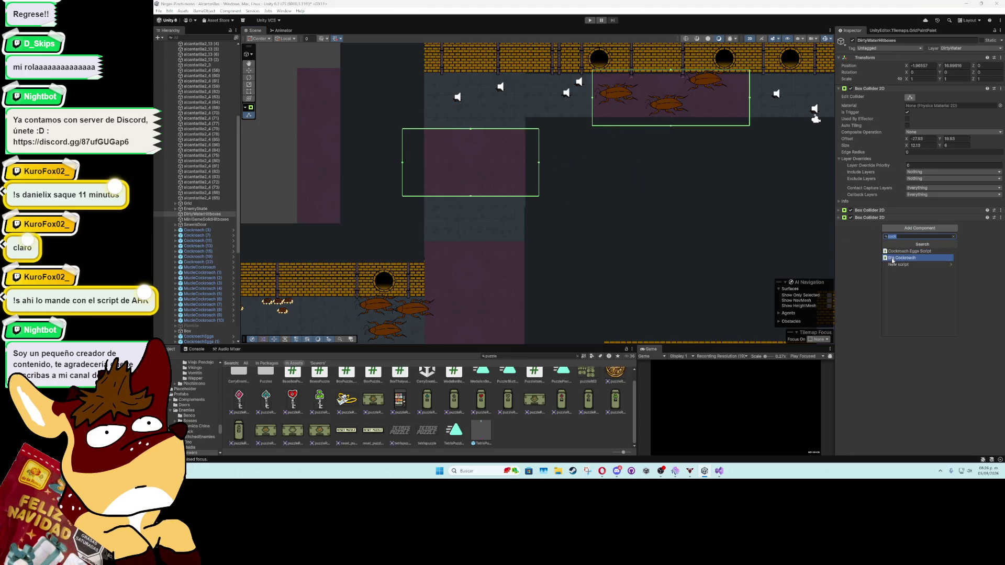
pyautogui.write('boxc')
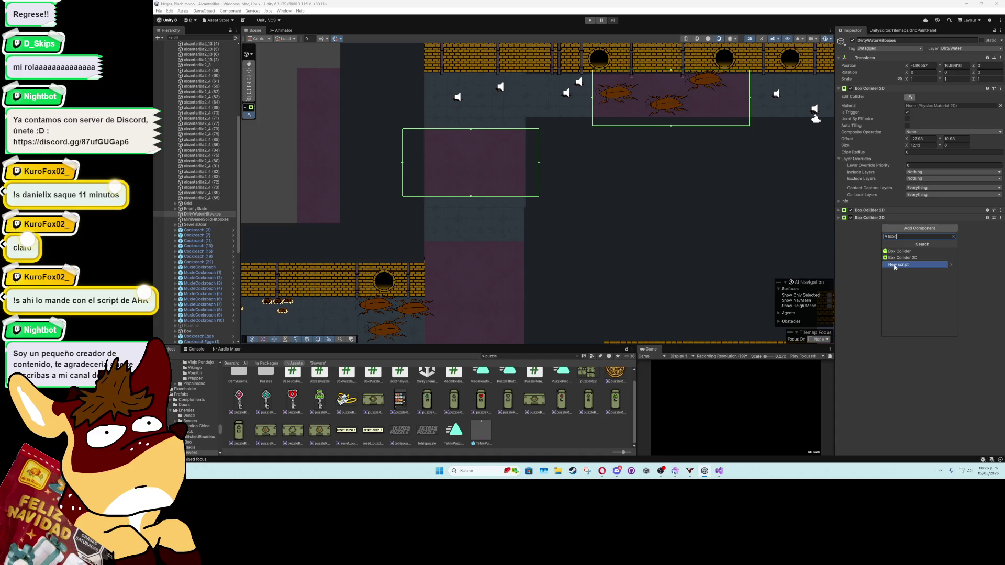
pyautogui.press('Return')
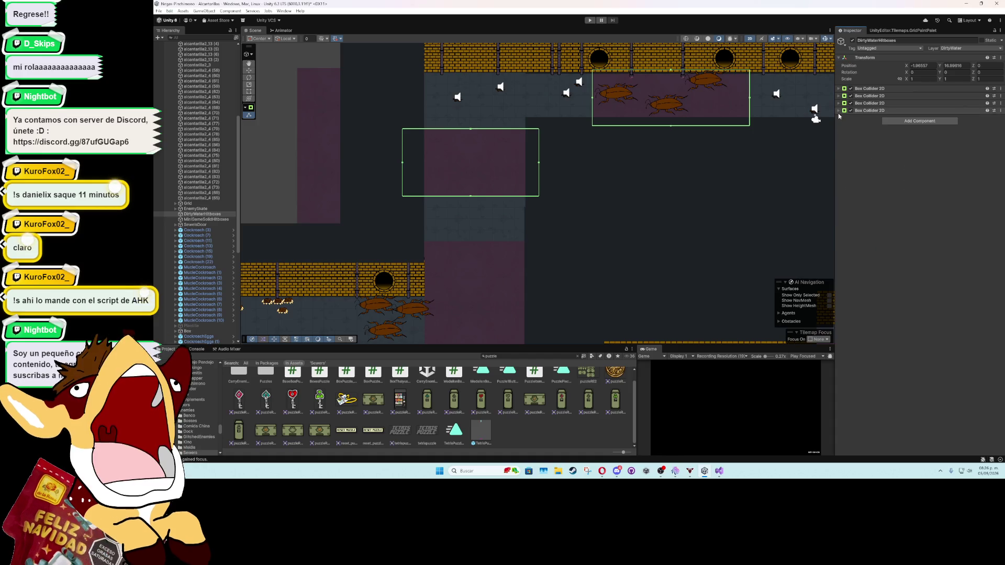
# Step: Make the new Box Collider 2D a trigger and resize it over another dirty-water pool
pyautogui.click(870, 111)
pyautogui.click(908, 134)
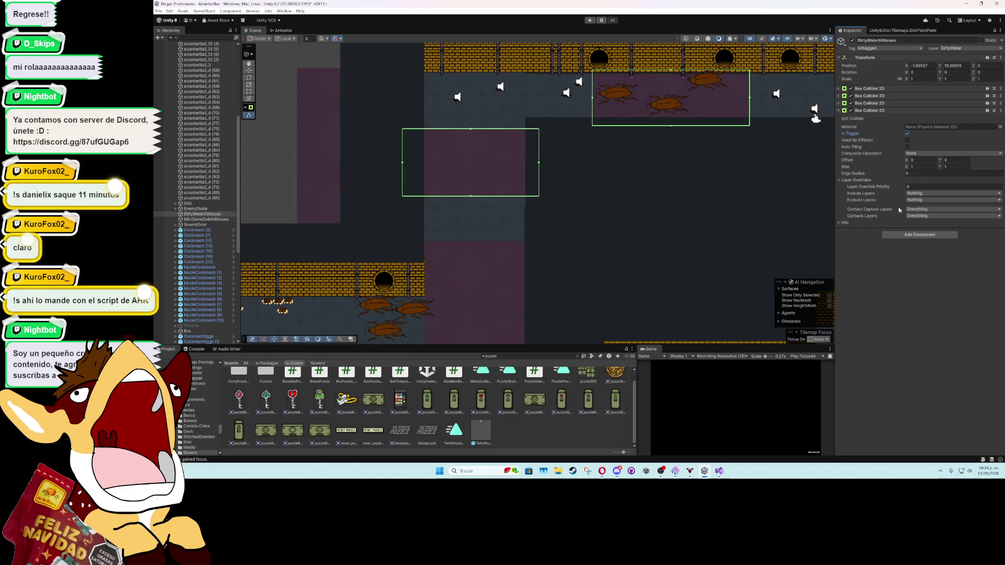
pyautogui.scroll(-3, 665, 271)
pyautogui.moveTo(688, 257); pyautogui.dragTo(421, 257)
pyautogui.moveTo(558, 257); pyautogui.dragTo(547, 150)
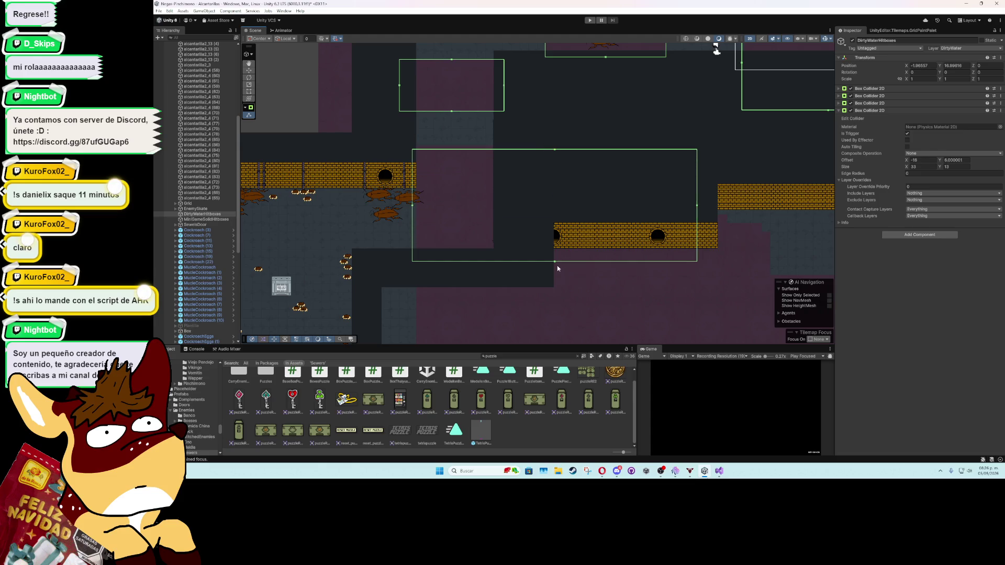
pyautogui.moveTo(552, 266); pyautogui.dragTo(556, 257)
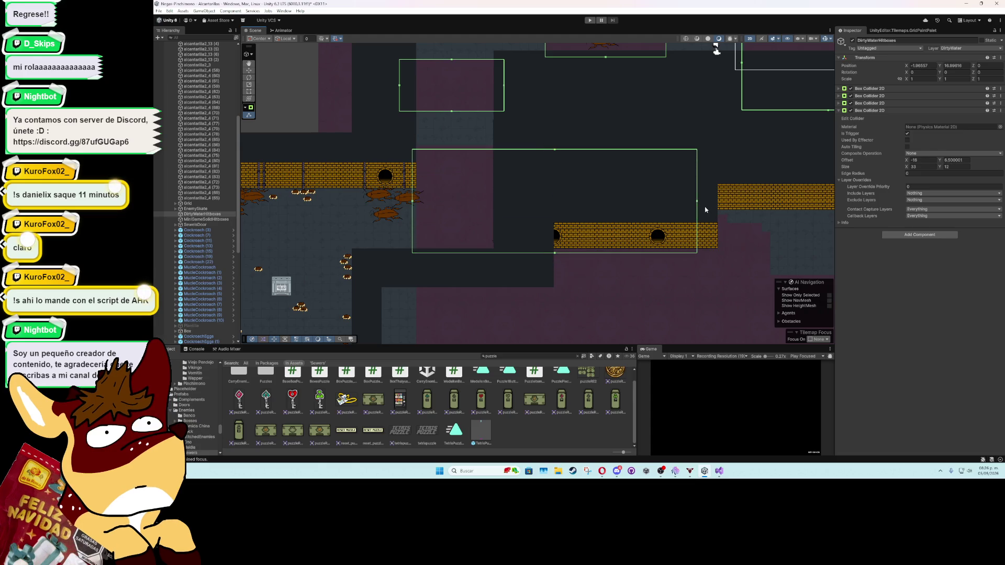
pyautogui.moveTo(698, 205); pyautogui.dragTo(513, 222)
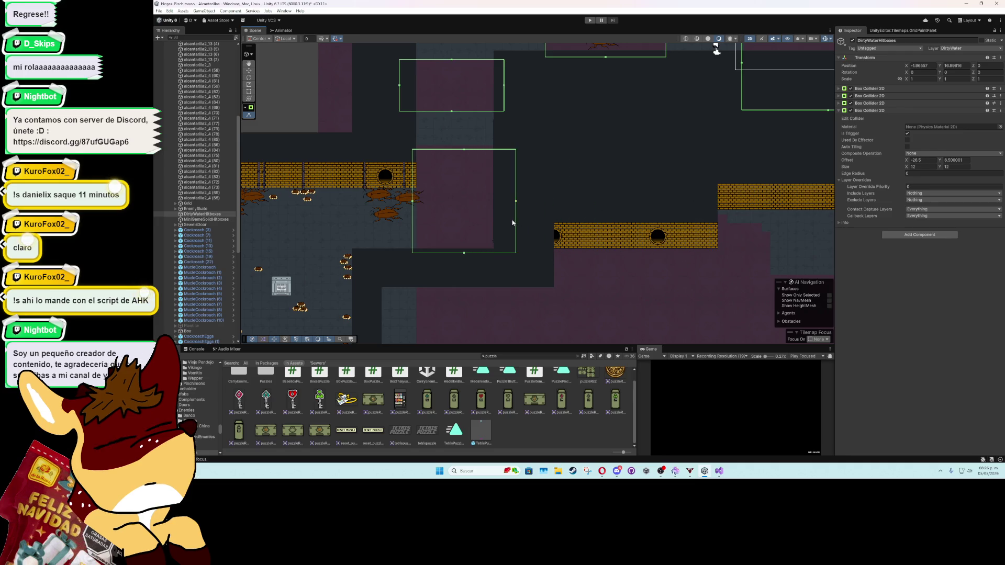
pyautogui.scroll(3, 489, 224)
pyautogui.moveTo(942, 161); pyautogui.dragTo(910, 164)
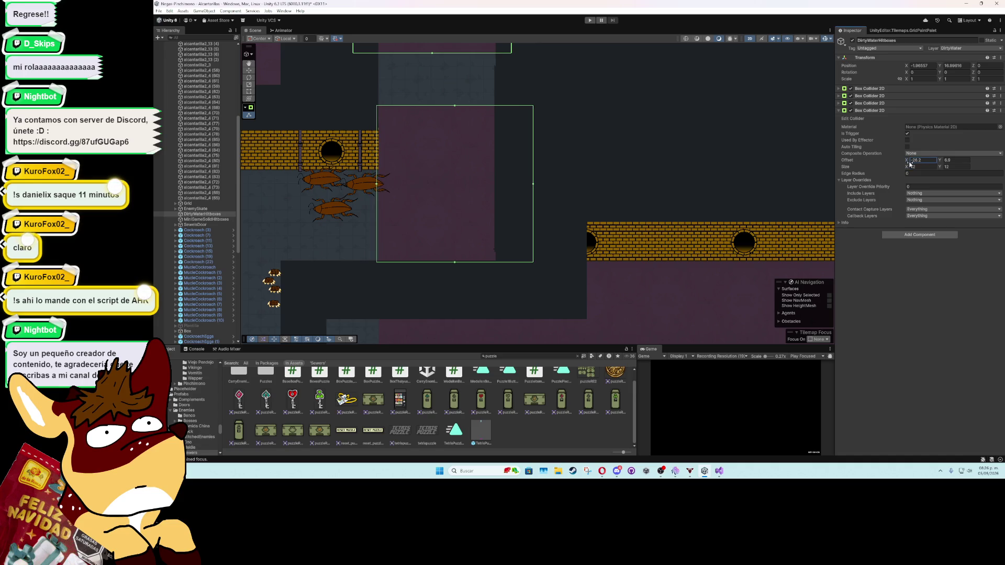
pyautogui.scroll(-4, 563, 164)
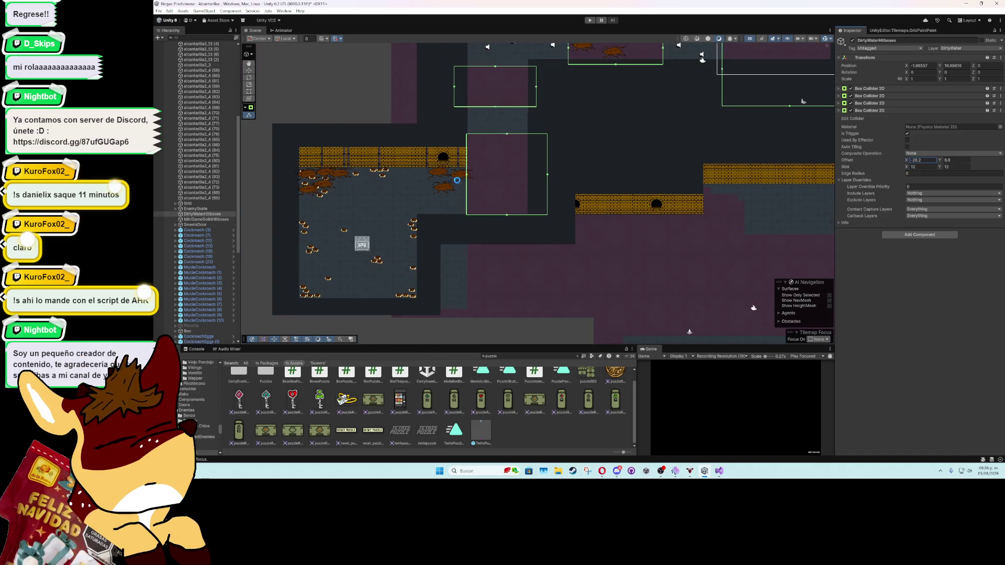
pyautogui.scroll(2, 530, 180)
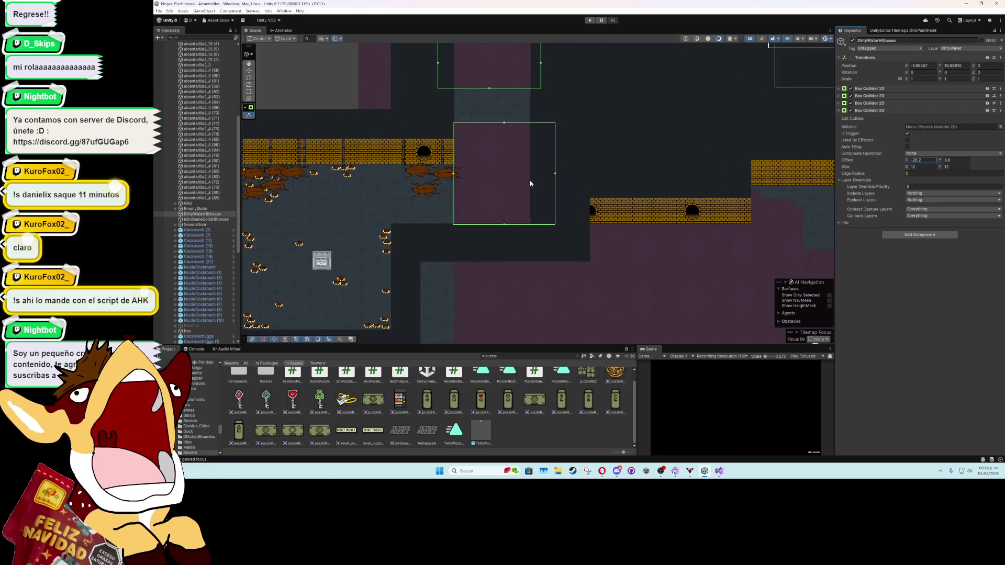
# Step: Select the Outline tilemap and switch the Tile Palette to the Erase tool
pyautogui.click(530, 180)
pyautogui.click(531, 192)
pyautogui.click(530, 204)
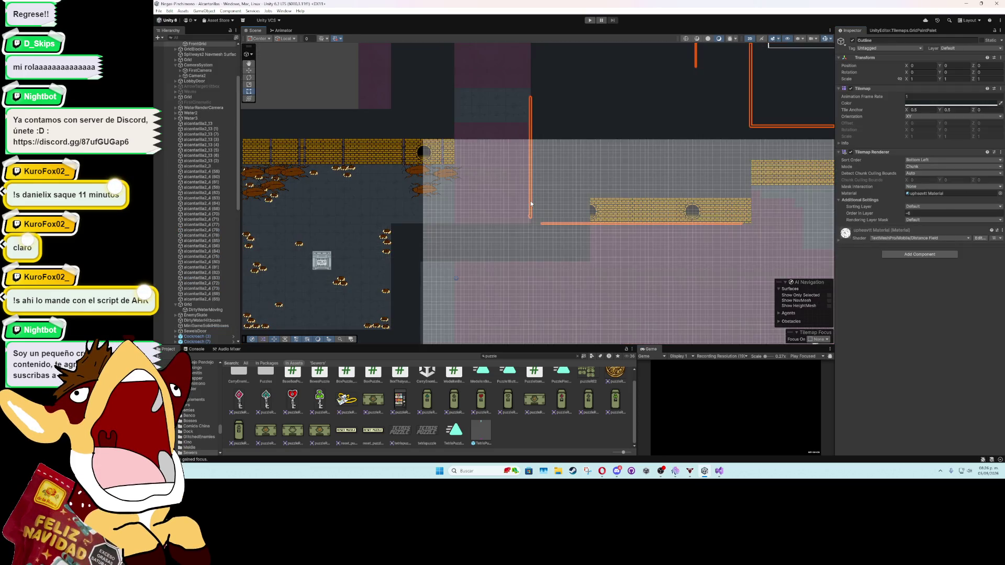
pyautogui.scroll(2, 530, 205)
pyautogui.scroll(2, 532, 184)
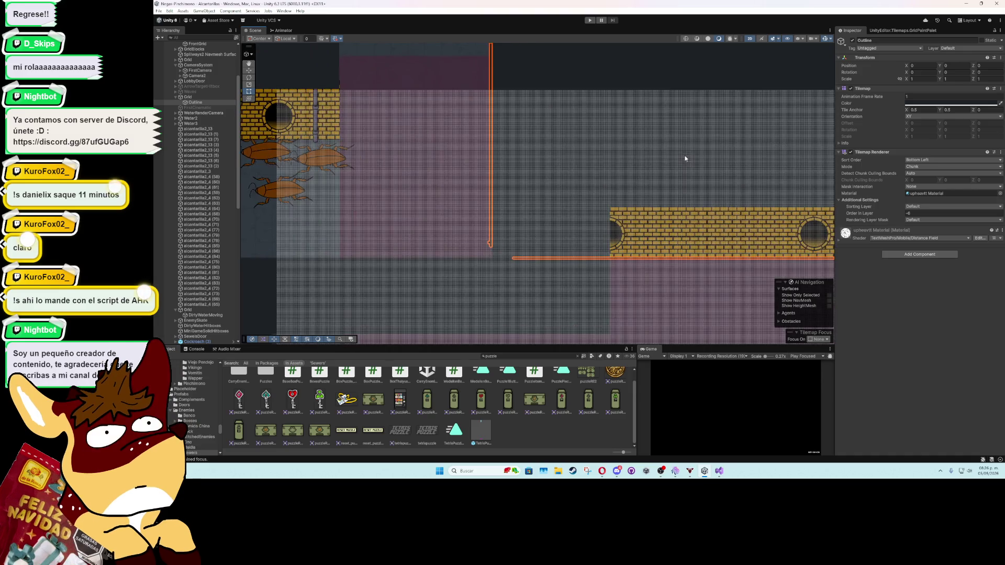
pyautogui.click(902, 31)
pyautogui.click(921, 39)
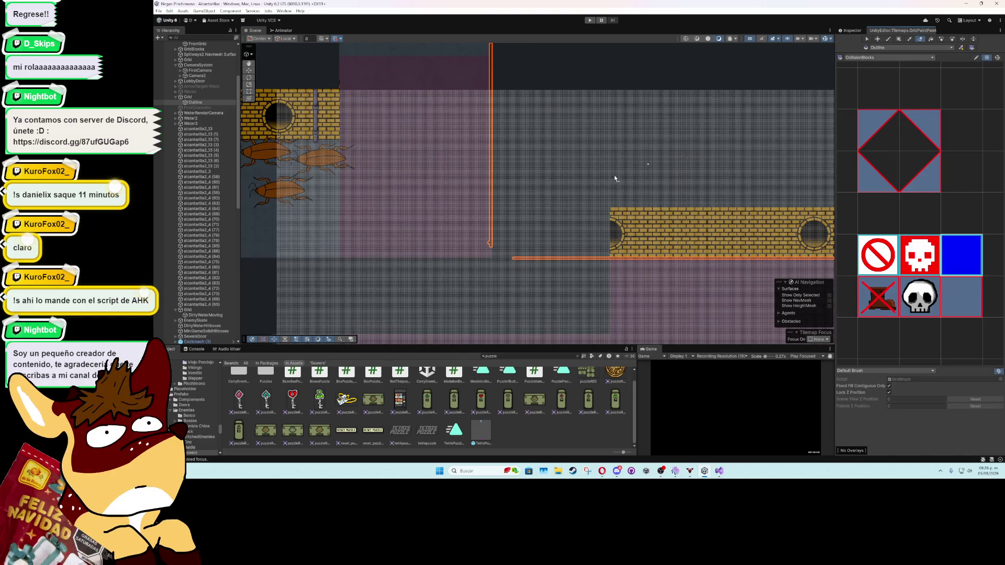
# Step: Switch to the box-fill brush and fill vertical outline columns beside the room wall
pyautogui.scroll(3, 488, 243)
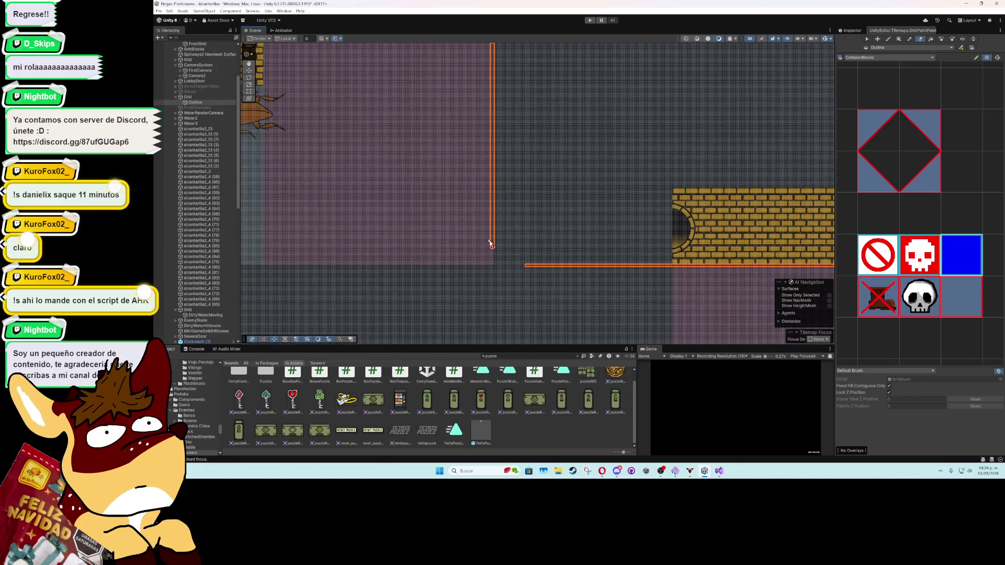
pyautogui.scroll(3, 490, 242)
pyautogui.scroll(-3, 601, 224)
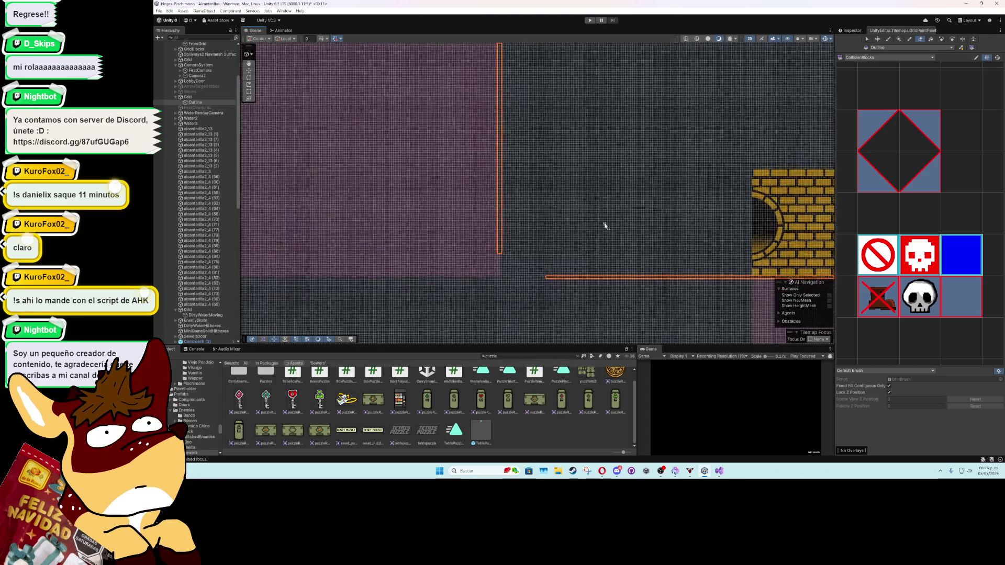
pyautogui.scroll(-3, 738, 201)
pyautogui.click(899, 38)
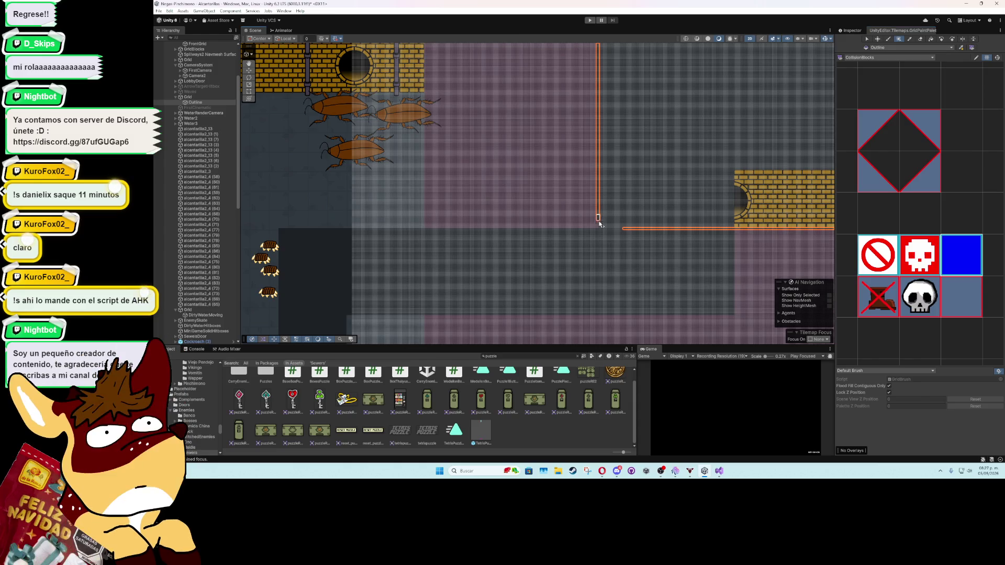
pyautogui.scroll(5, 404, 224)
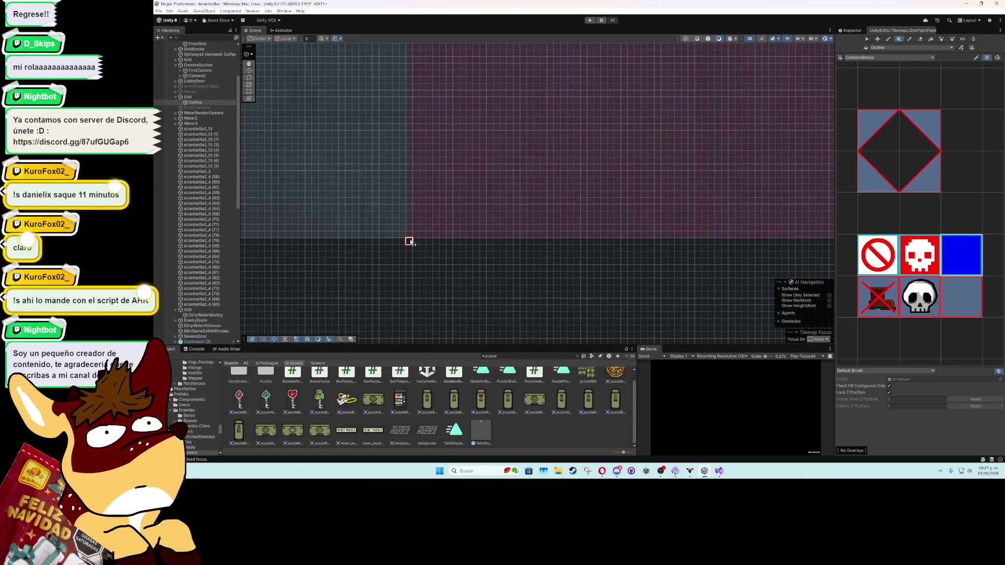
pyautogui.moveTo(409, 241)
pyautogui.mouseDown()
pyautogui.moveTo(403, 86)
pyautogui.moveTo(421, 326)
pyautogui.moveTo(423, 69)
pyautogui.moveTo(428, 277)
pyautogui.mouseUp()
pyautogui.scroll(-5, 420, 326)
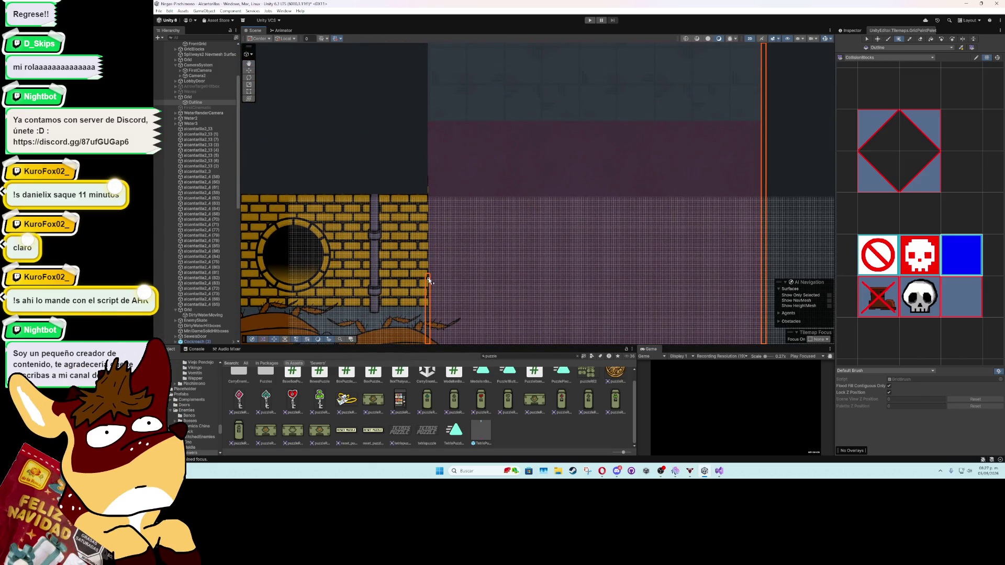
pyautogui.scroll(-3, 428, 278)
pyautogui.scroll(-2, 428, 277)
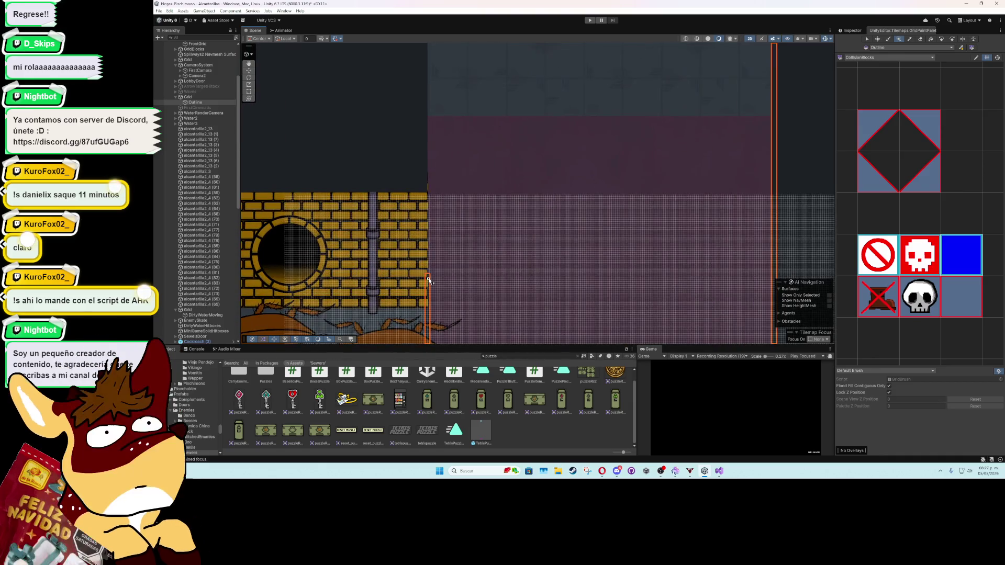
pyautogui.moveTo(429, 278); pyautogui.dragTo(428, 51)
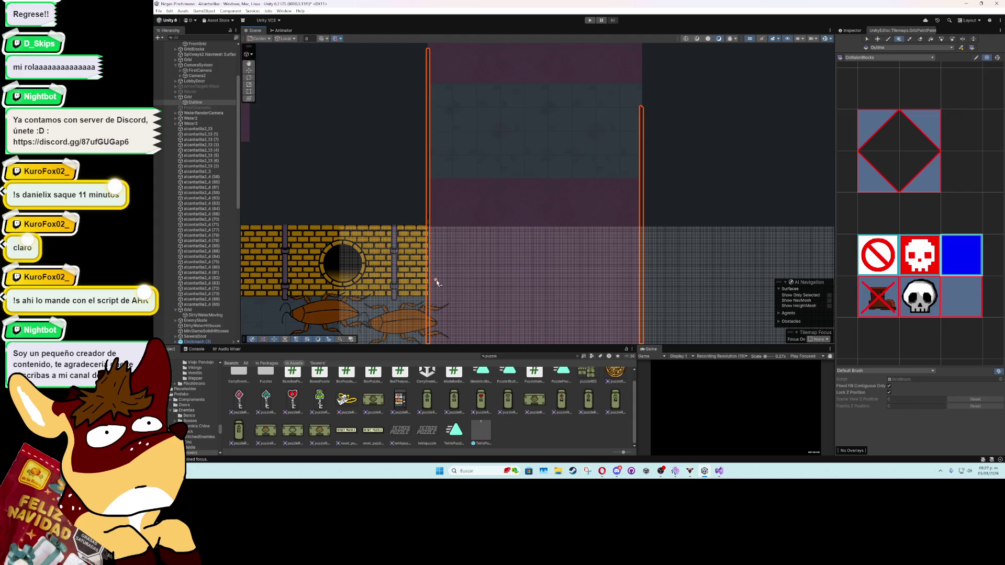
# Step: Fill horizontal outline rows along the pool's top edge, undoing one mistaken fill
pyautogui.scroll(3, 431, 230)
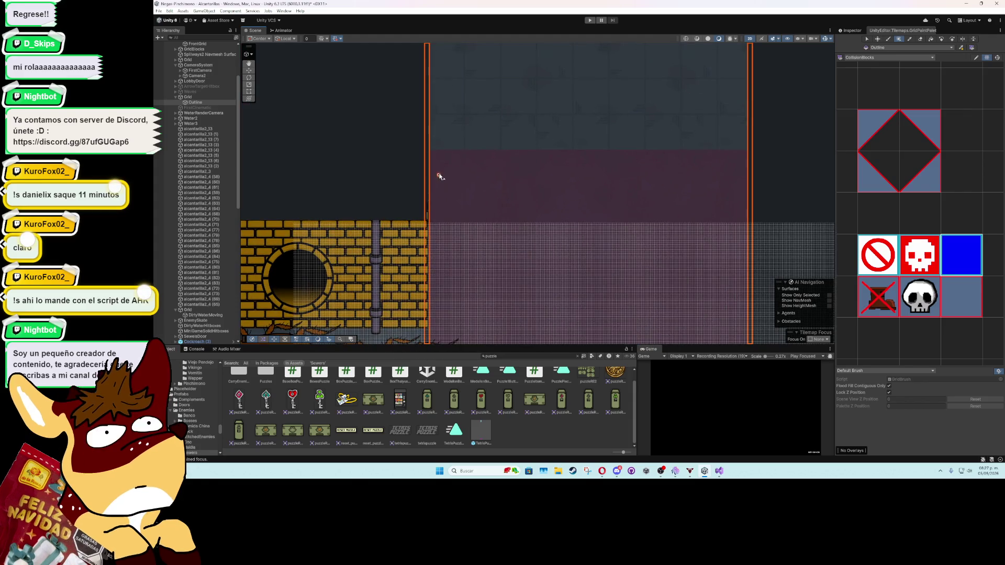
pyautogui.moveTo(429, 152); pyautogui.dragTo(753, 153)
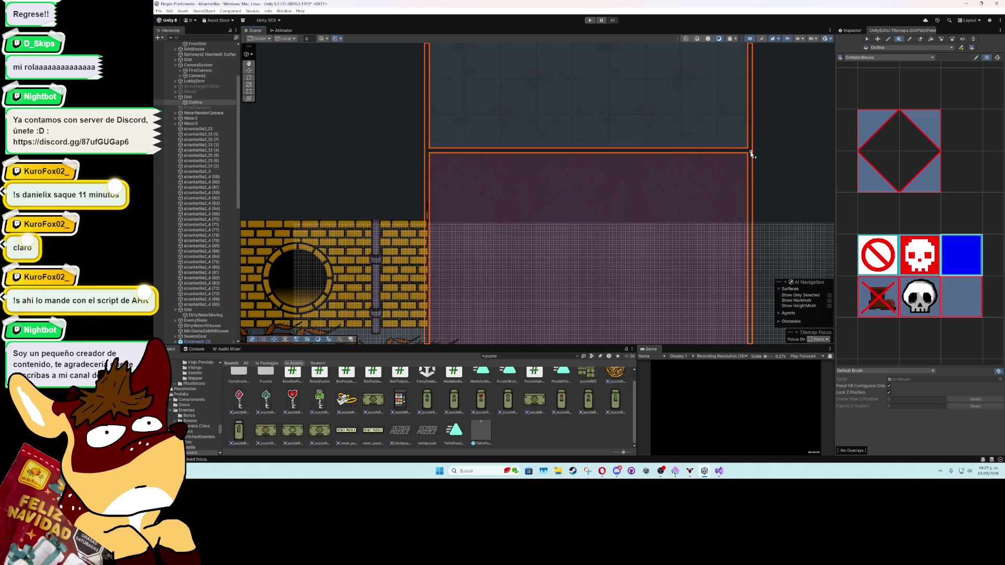
pyautogui.scroll(-3, 752, 152)
pyautogui.scroll(10, 538, 117)
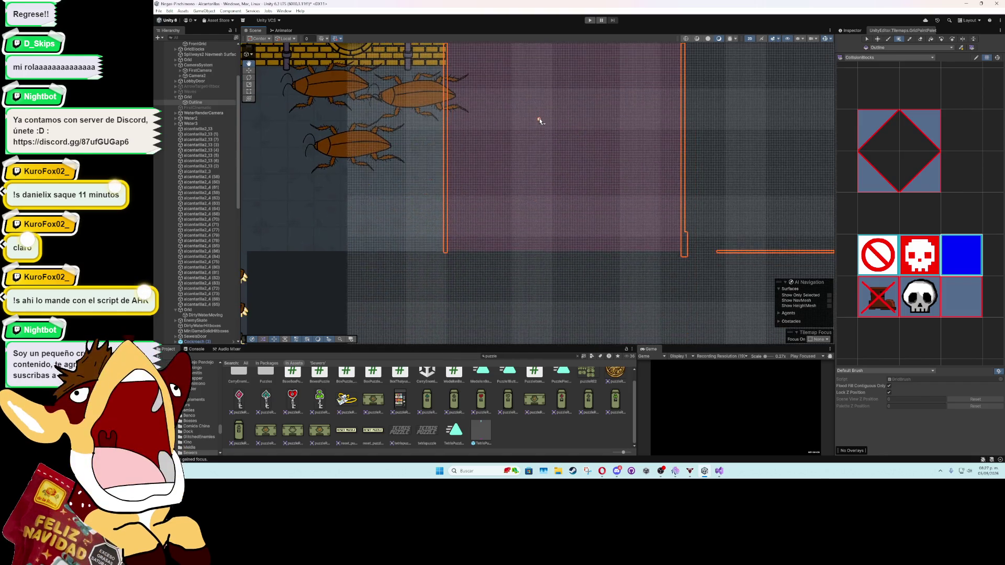
pyautogui.scroll(3, 443, 266)
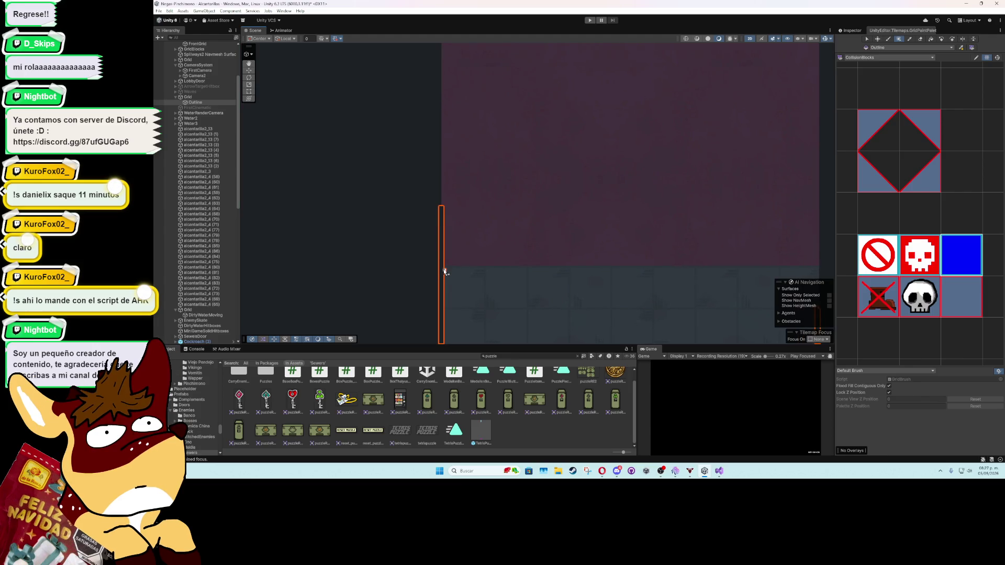
pyautogui.moveTo(442, 268)
pyautogui.mouseDown()
pyautogui.moveTo(785, 267)
pyautogui.moveTo(496, 277)
pyautogui.mouseUp()
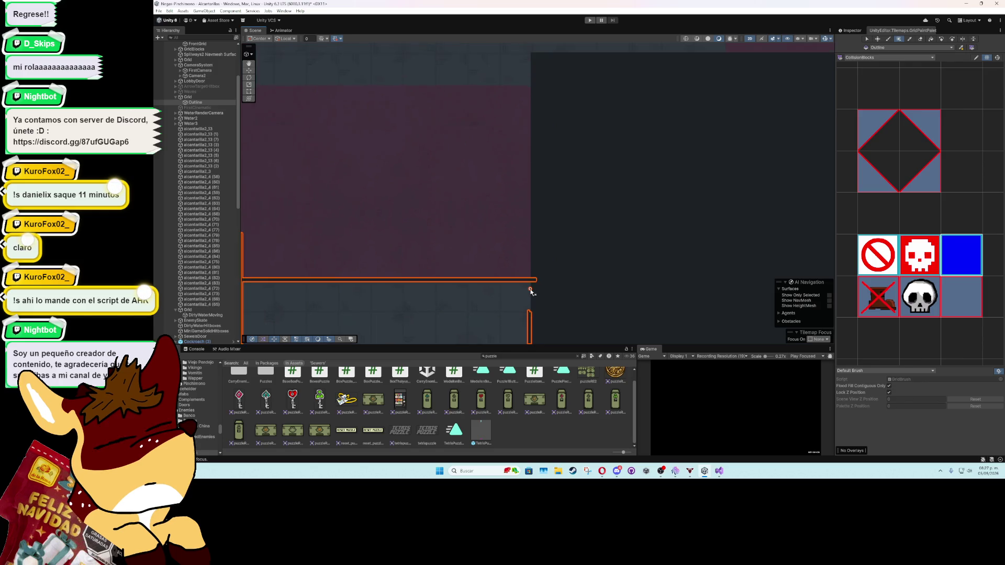
pyautogui.moveTo(525, 321)
pyautogui.mouseDown()
pyautogui.moveTo(527, 101)
pyautogui.moveTo(414, 128)
pyautogui.moveTo(330, 126)
pyautogui.moveTo(463, 138)
pyautogui.mouseUp()
pyautogui.hotkey('ctrl', 'z')
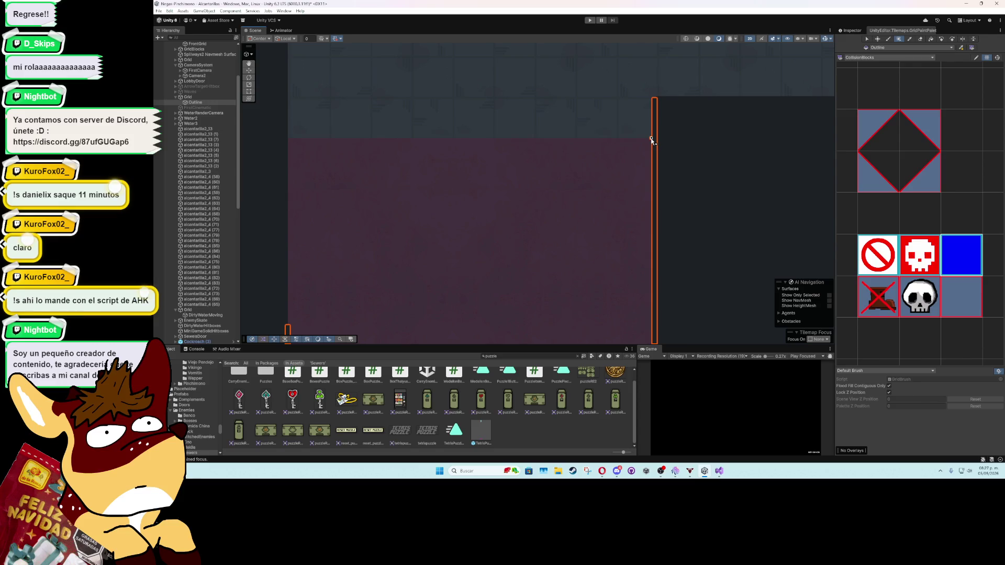
pyautogui.moveTo(650, 140)
pyautogui.mouseDown()
pyautogui.moveTo(287, 138)
pyautogui.moveTo(307, 121)
pyautogui.mouseUp()
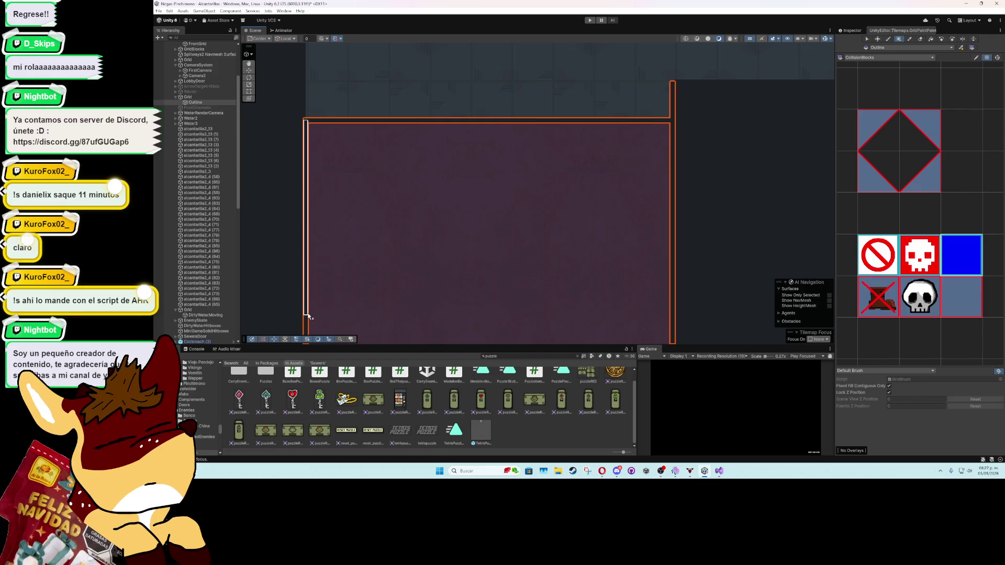
pyautogui.moveTo(306, 124); pyautogui.dragTo(318, 331)
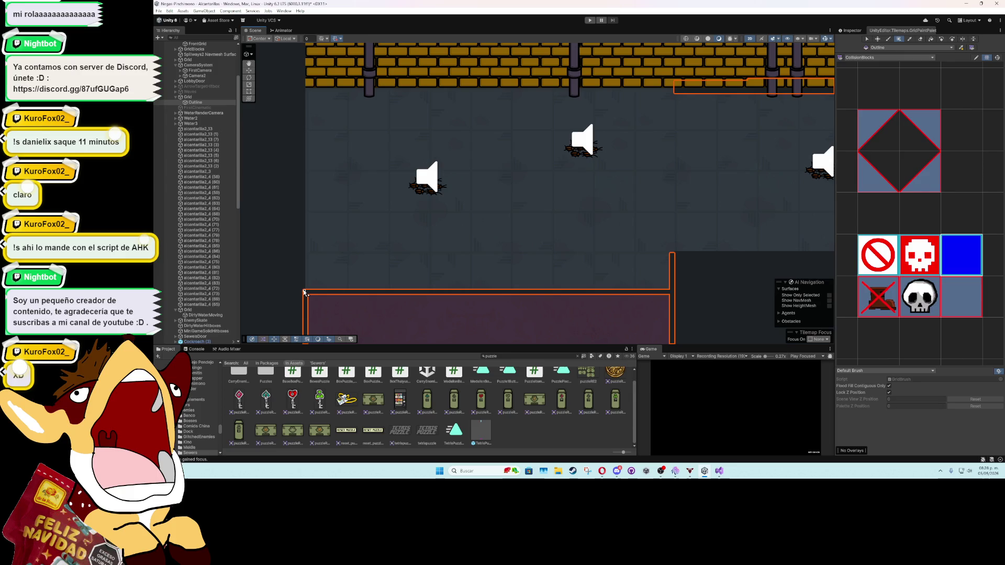
# Step: Fill outline tiles up the room's left edge and along the top wall and corridor ceiling
pyautogui.moveTo(305, 292)
pyautogui.mouseDown()
pyautogui.moveTo(307, 81)
pyautogui.moveTo(712, 92)
pyautogui.mouseUp()
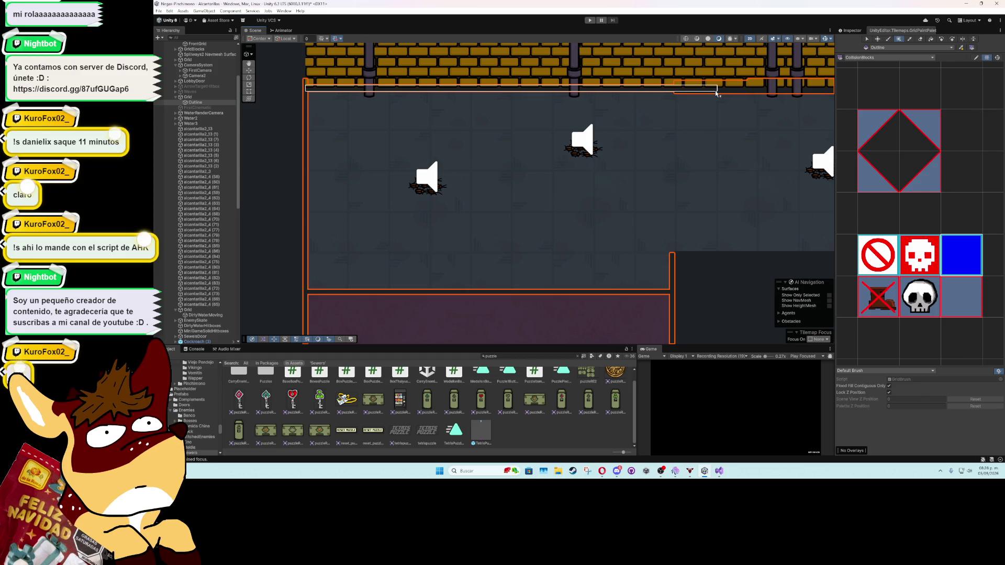
pyautogui.moveTo(719, 93); pyautogui.dragTo(399, 158)
pyautogui.scroll(-2, 399, 158)
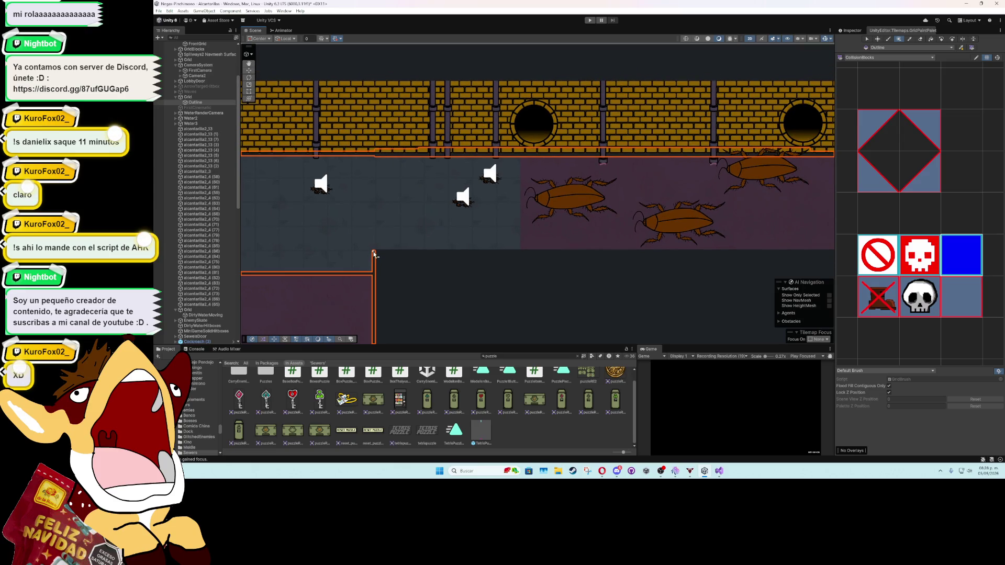
pyautogui.moveTo(374, 254)
pyautogui.mouseDown()
pyautogui.moveTo(624, 252)
pyautogui.moveTo(521, 257)
pyautogui.moveTo(522, 62)
pyautogui.moveTo(520, 173)
pyautogui.moveTo(519, 134)
pyautogui.mouseUp()
# Step: Fill outline columns down the walls dividing the purple pools from the neighbouring rooms
pyautogui.scroll(5, 521, 257)
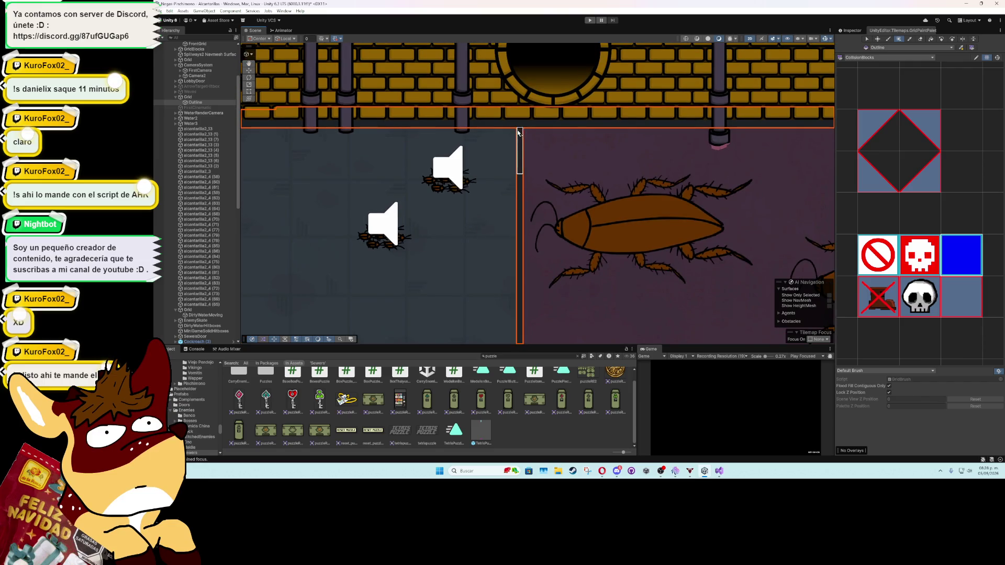
pyautogui.scroll(-5, 543, 218)
pyautogui.hscroll(5, 572, 230)
pyautogui.scroll(3, 428, 220)
pyautogui.scroll(2, 493, 188)
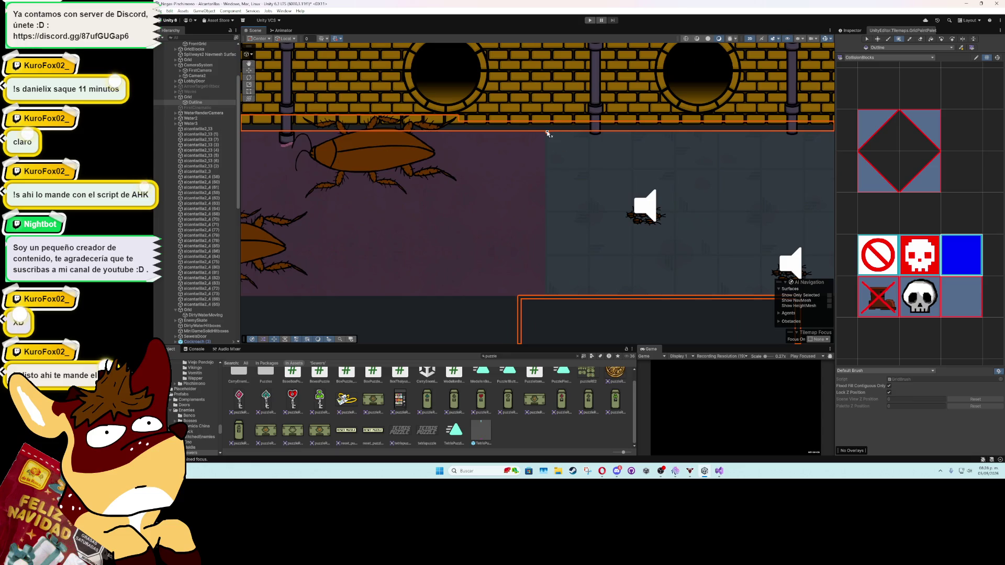
pyautogui.moveTo(547, 170)
pyautogui.mouseDown()
pyautogui.moveTo(548, 318)
pyautogui.moveTo(548, 309)
pyautogui.mouseUp()
pyautogui.scroll(-2, 610, 289)
pyautogui.scroll(4, 396, 276)
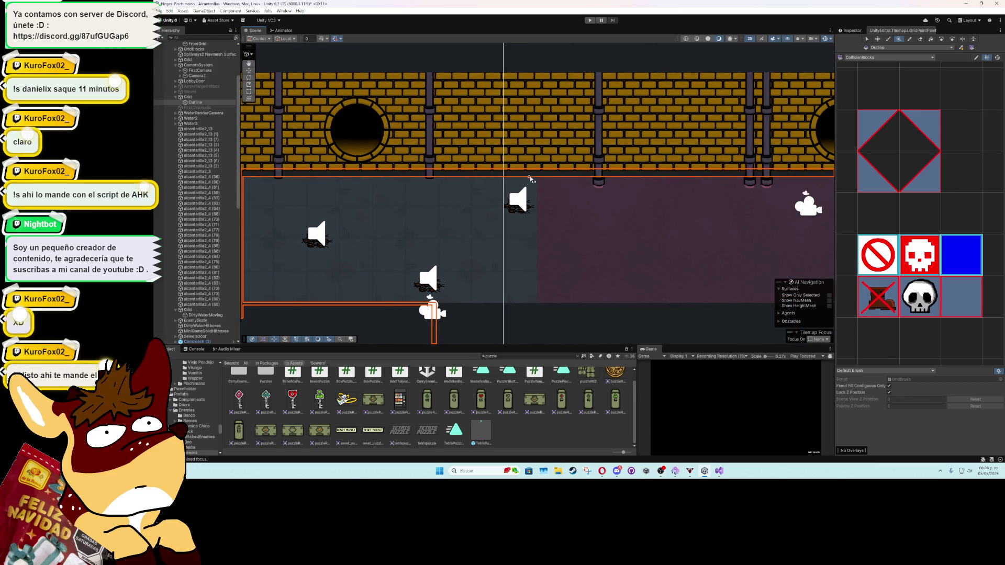
pyautogui.moveTo(537, 176); pyautogui.dragTo(541, 210)
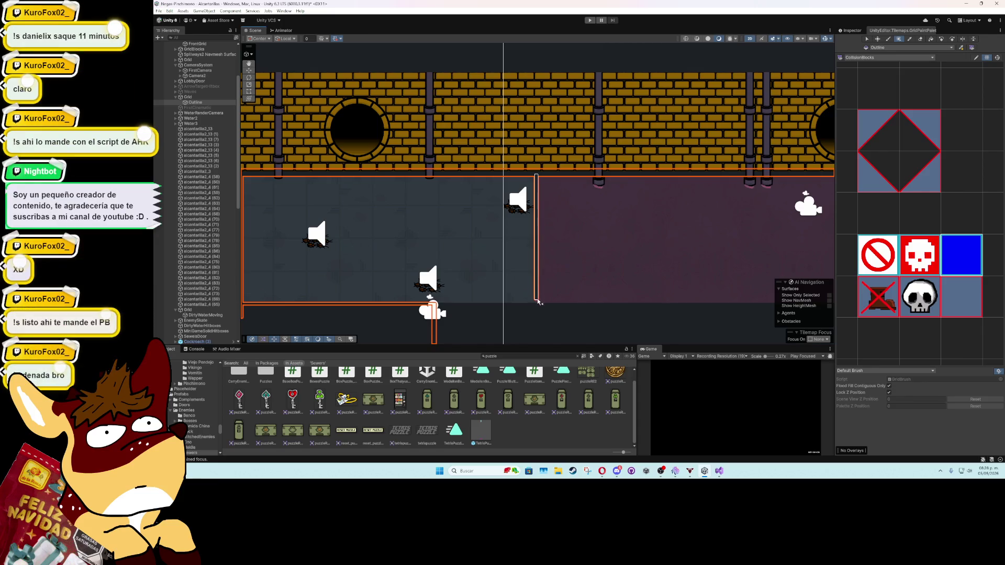
pyautogui.moveTo(607, 281); pyautogui.dragTo(367, 288)
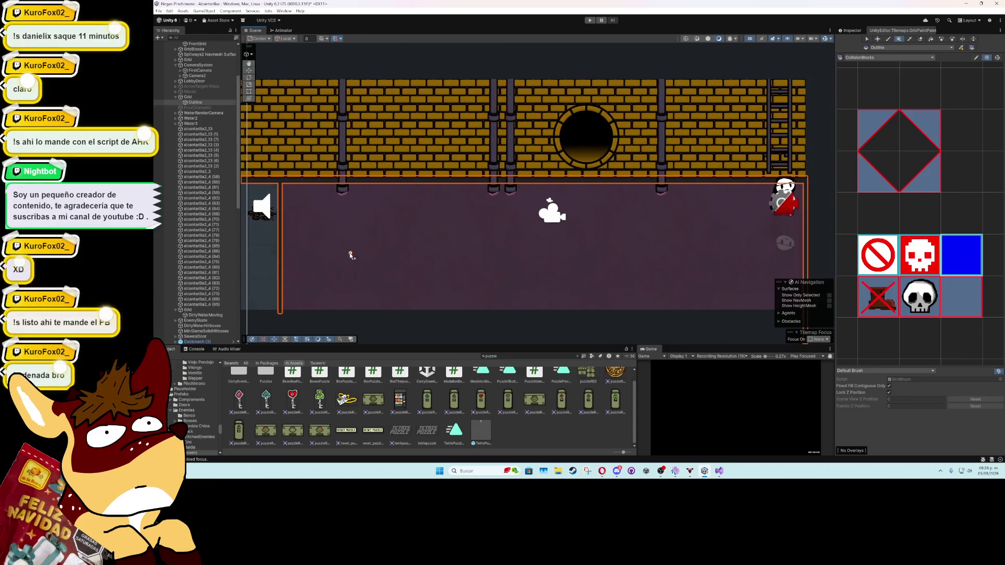
pyautogui.moveTo(350, 254); pyautogui.dragTo(682, 254)
pyautogui.moveTo(345, 189)
pyautogui.mouseDown()
pyautogui.moveTo(523, 42)
pyautogui.moveTo(526, 110)
pyautogui.mouseUp()
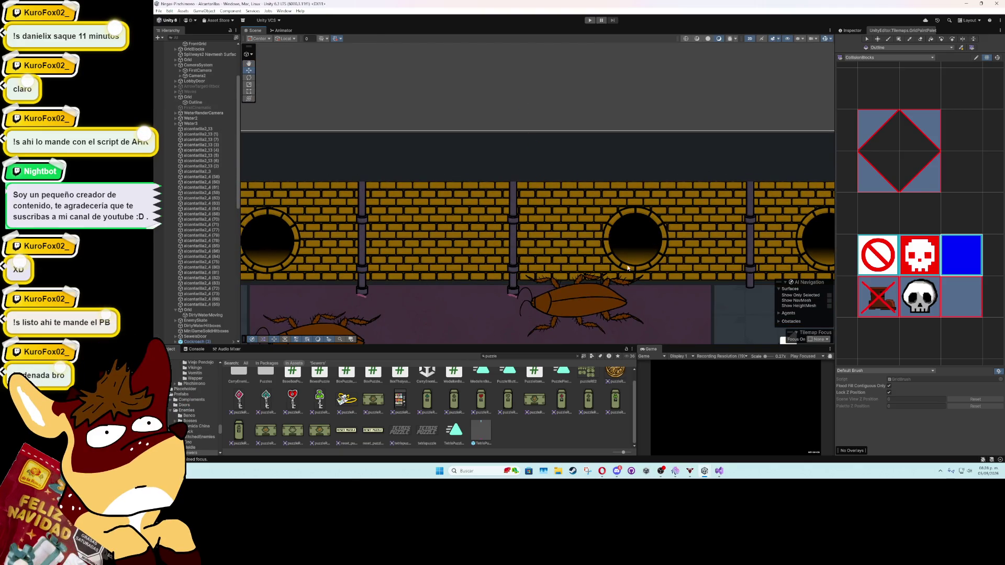
# Step: Select the Outline tilemap, change brush mode and paint the missing corridor-ceiling tile
pyautogui.click(659, 288)
pyautogui.scroll(-6, 650, 288)
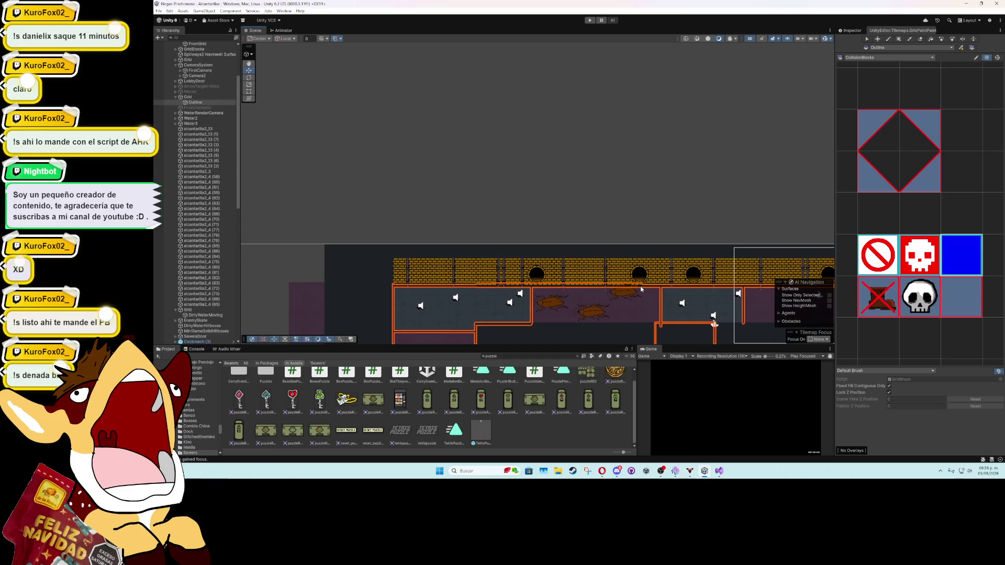
pyautogui.scroll(2, 640, 286)
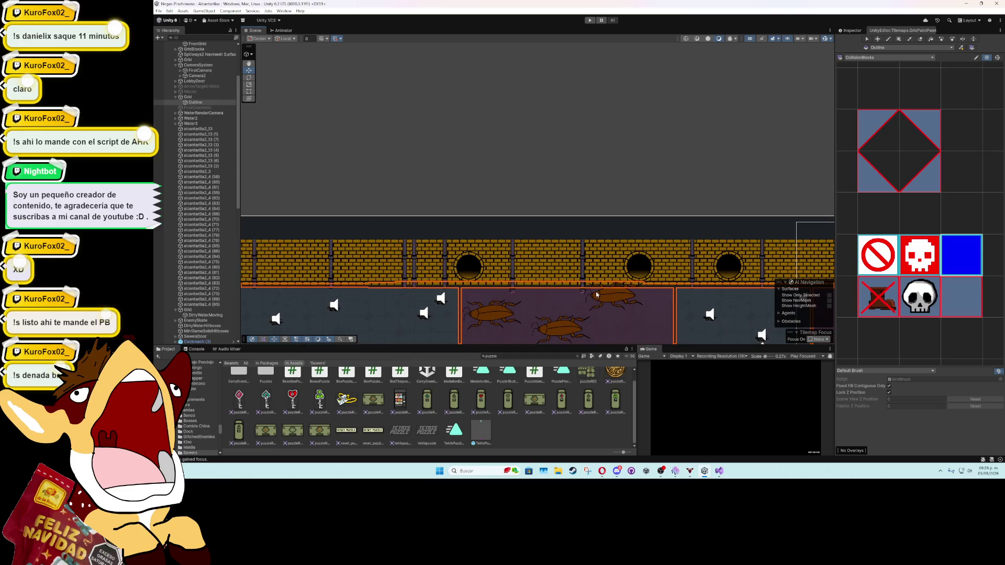
pyautogui.click(921, 40)
pyautogui.scroll(3, 327, 281)
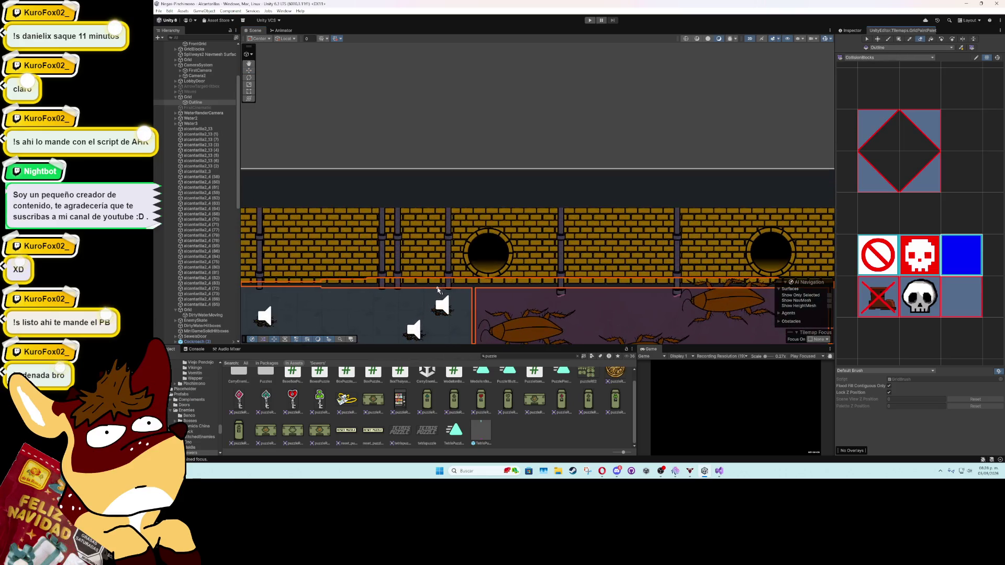
pyautogui.click(322, 287)
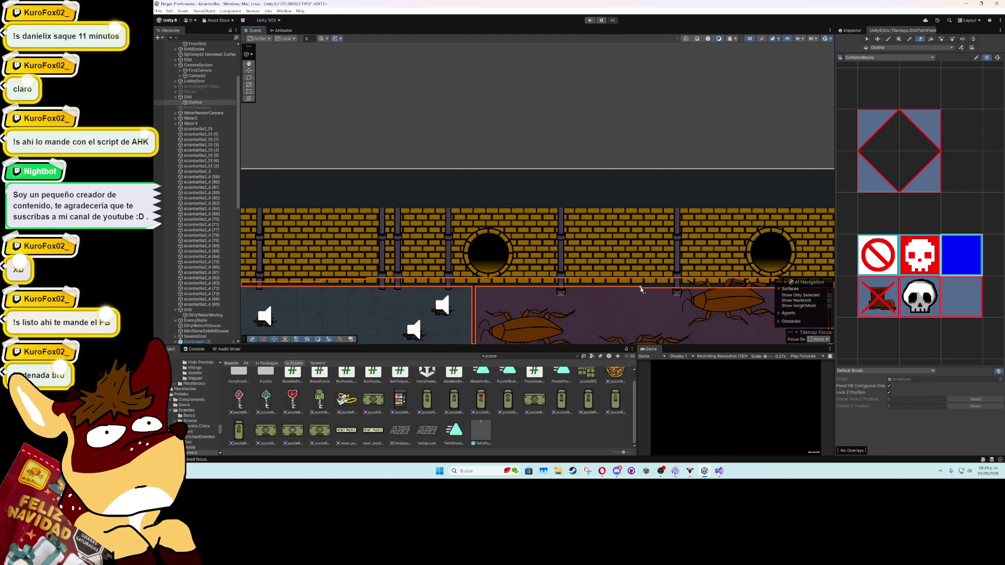
# Step: Pan along the corridor to review the outline and deselect the tilemap
pyautogui.moveTo(665, 289)
pyautogui.mouseDown()
pyautogui.moveTo(350, 284)
pyautogui.moveTo(303, 258)
pyautogui.mouseUp()
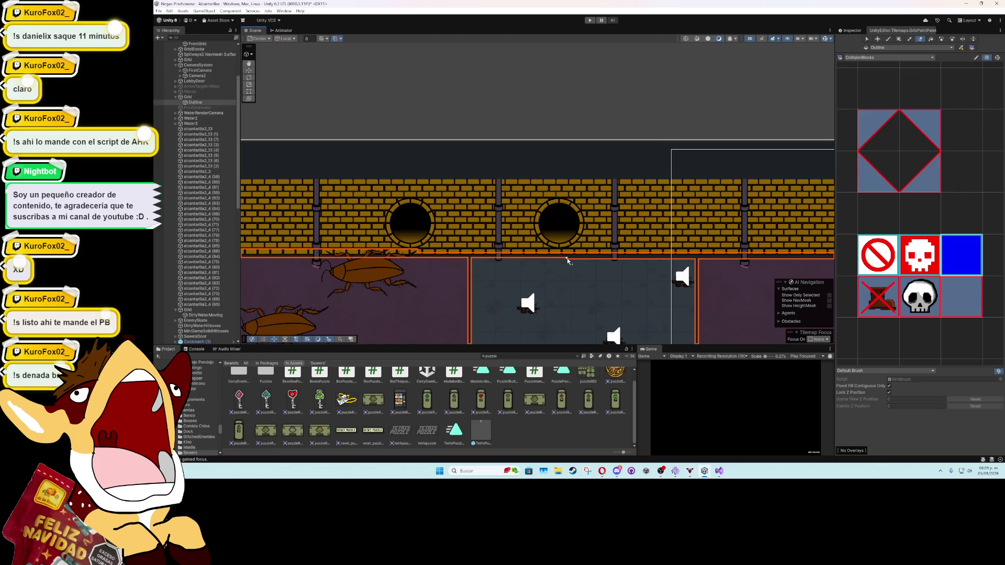
pyautogui.moveTo(567, 259)
pyautogui.mouseDown()
pyautogui.moveTo(329, 230)
pyautogui.moveTo(303, 200)
pyautogui.mouseUp()
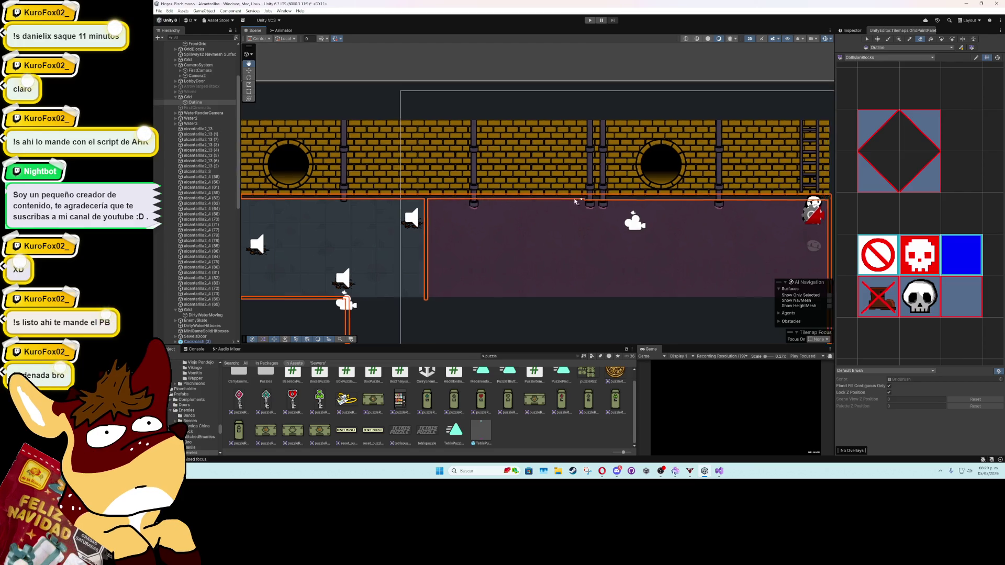
pyautogui.moveTo(592, 201); pyautogui.dragTo(367, 197)
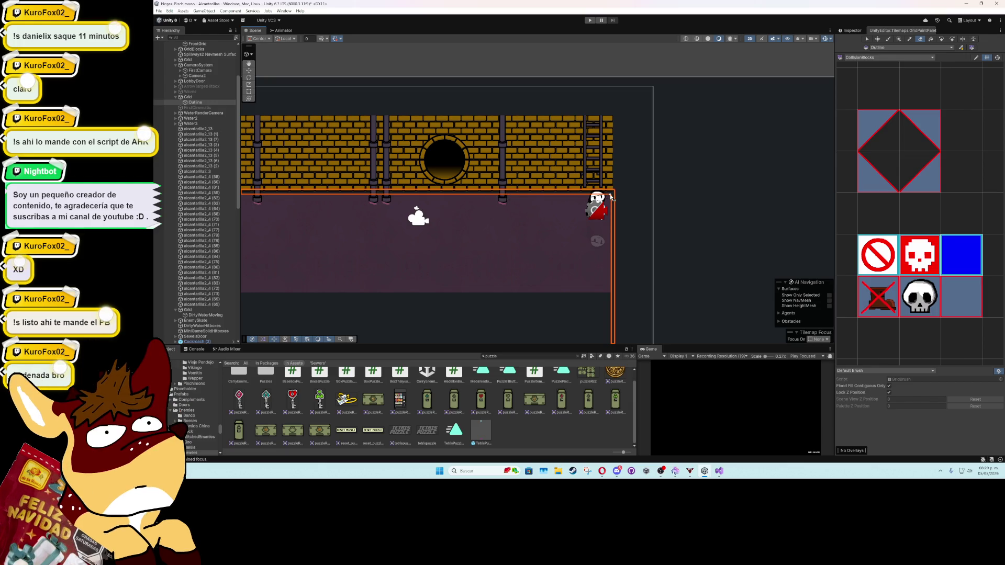
pyautogui.scroll(-5, 609, 225)
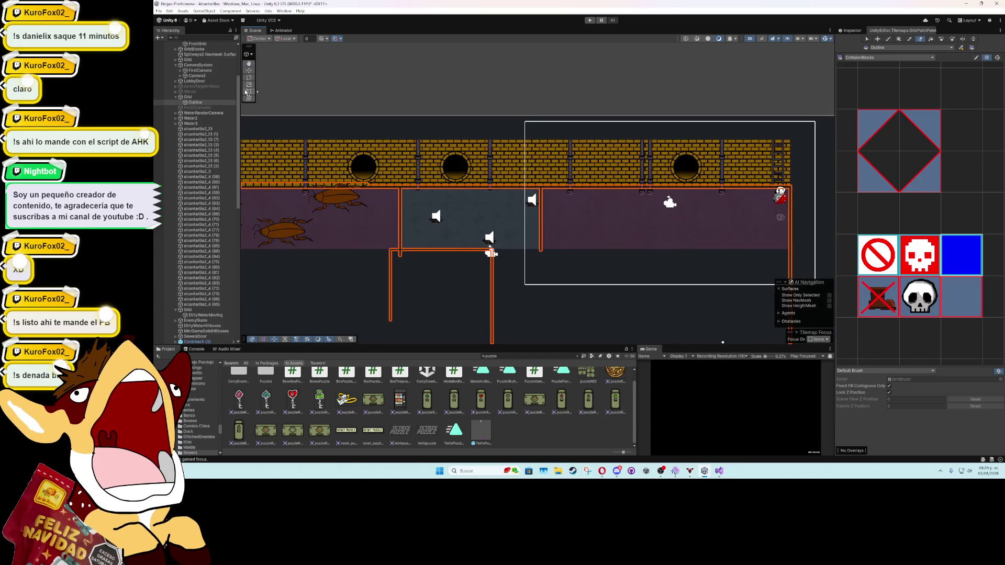
pyautogui.click(307, 75)
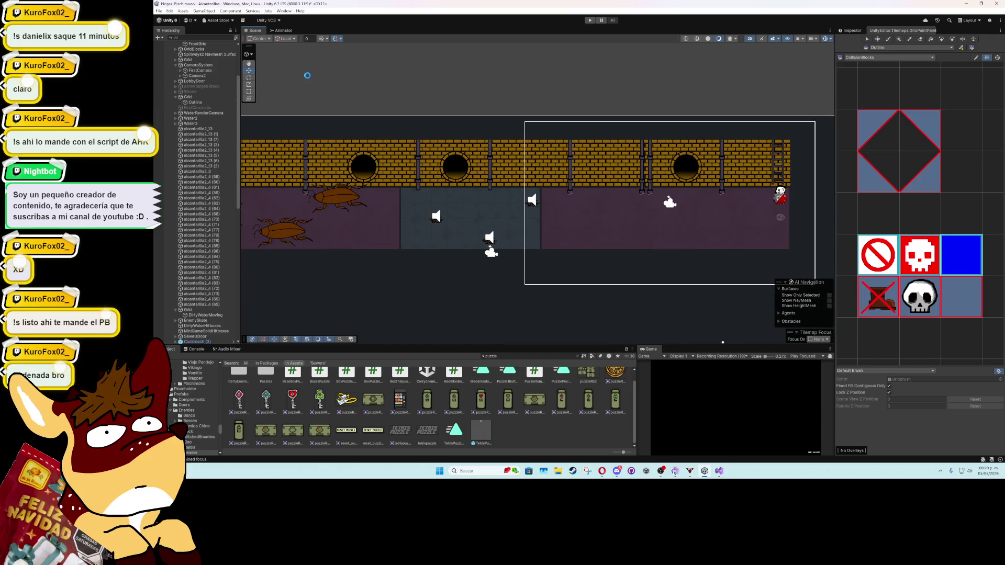
pyautogui.moveTo(375, 190)
pyautogui.mouseDown()
pyautogui.moveTo(532, 190)
pyautogui.moveTo(681, 163)
pyautogui.moveTo(553, 232)
pyautogui.moveTo(532, 188)
pyautogui.moveTo(564, 204)
pyautogui.moveTo(536, 185)
pyautogui.mouseUp()
pyautogui.scroll(-3, 563, 204)
pyautogui.scroll(3, 536, 185)
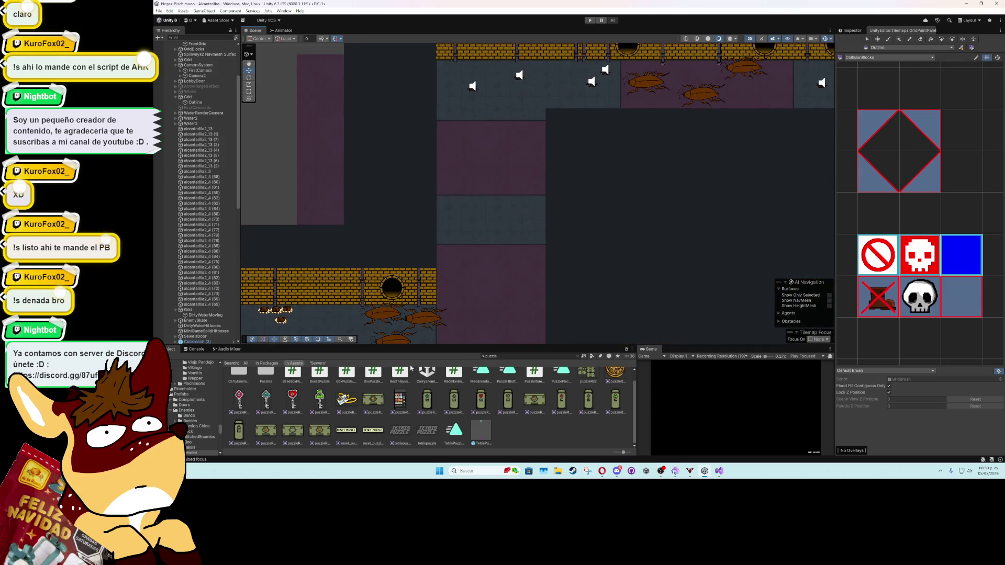
# Step: Clear the old Project search and place a TrashBag prefab by the top corridor wall
pyautogui.click(564, 357)
pyautogui.hotkey('ctrl', 'a')
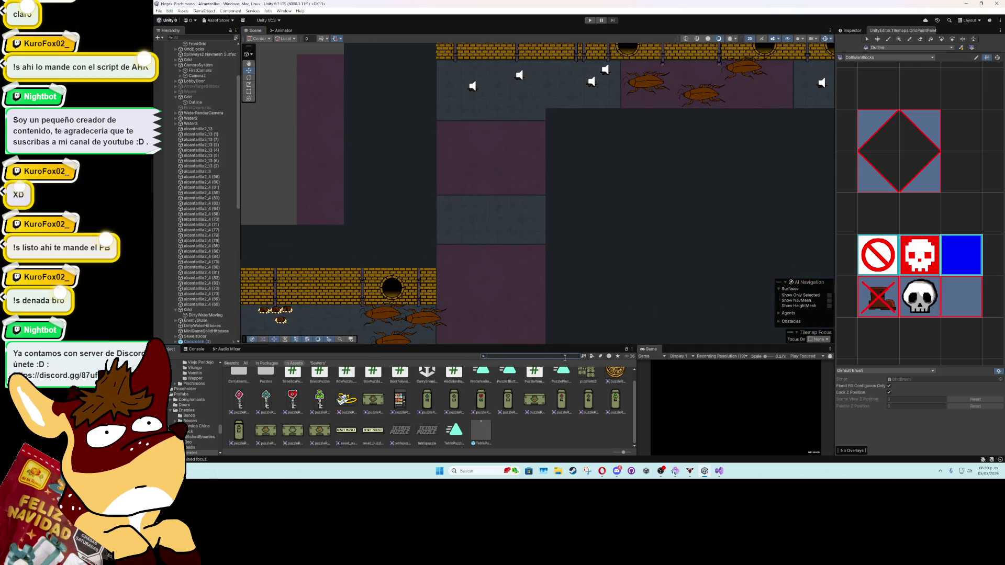
pyautogui.press('BackSpace')
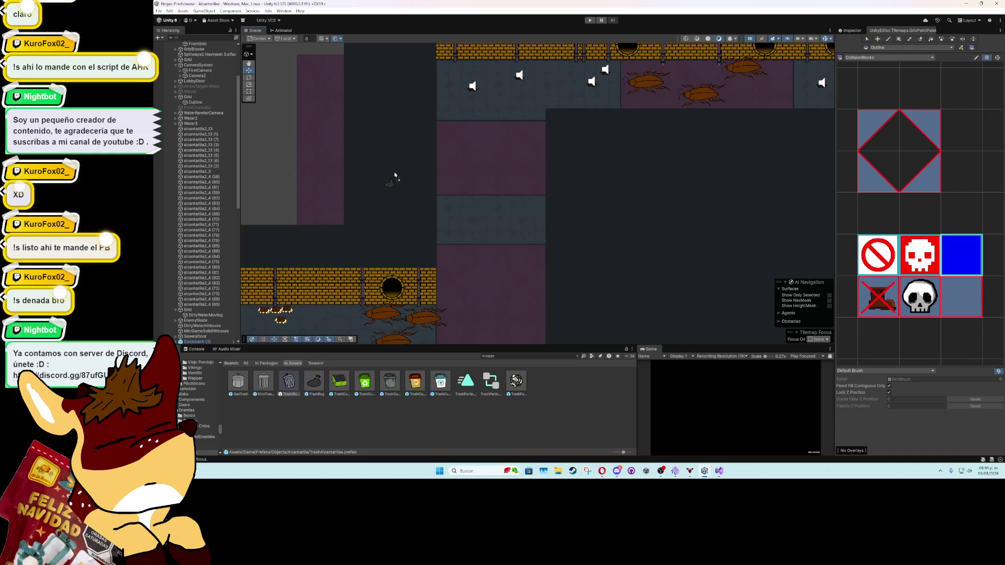
pyautogui.moveTo(459, 69); pyautogui.dragTo(492, 66)
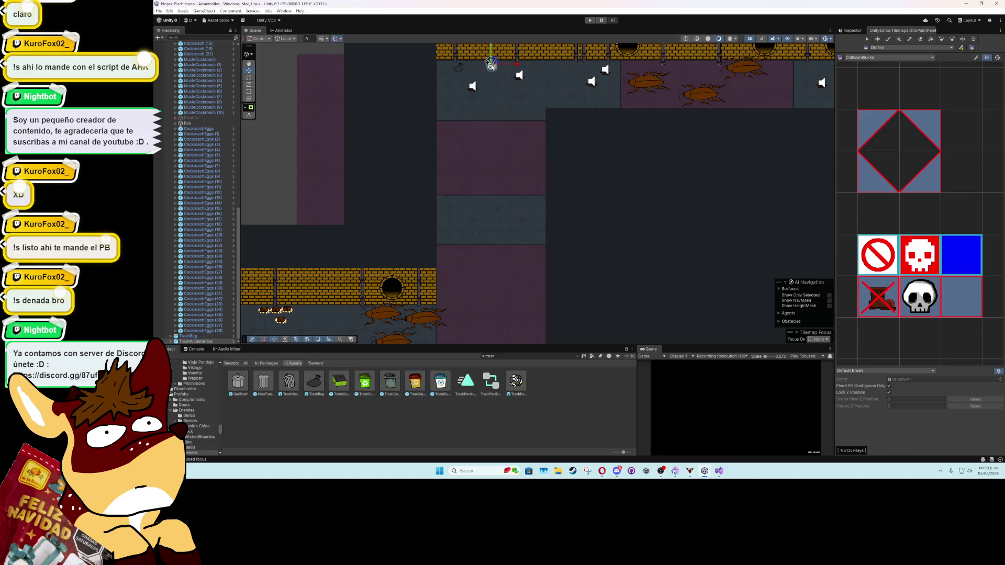
# Step: Place the sewer trash can prefab by the top wall
pyautogui.click(291, 385)
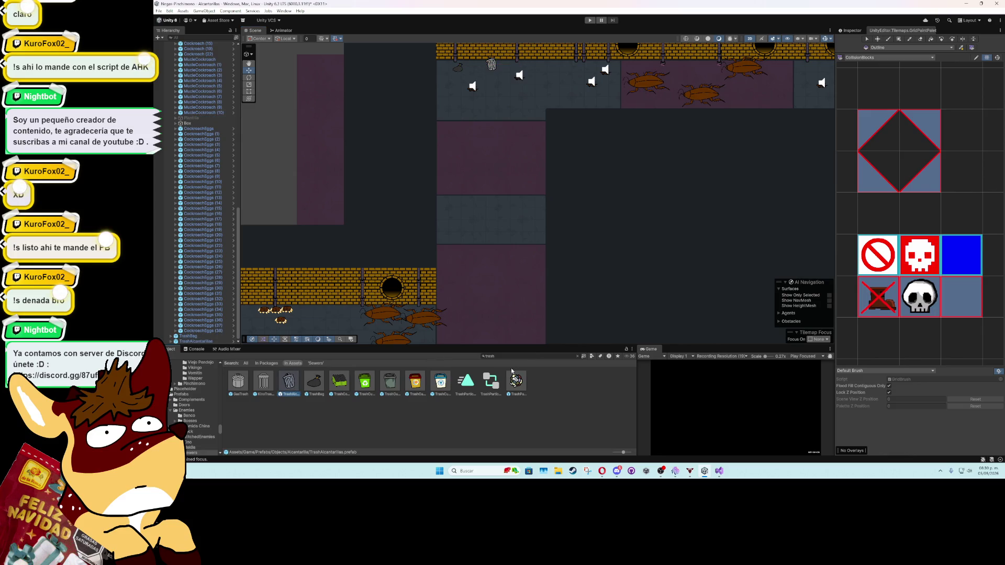
pyautogui.click(578, 356)
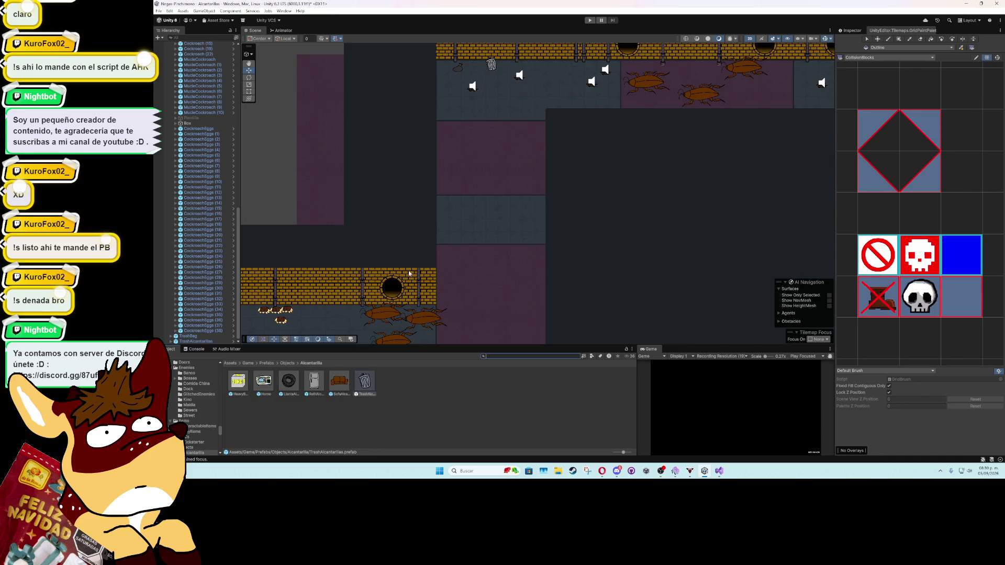
pyautogui.scroll(-2, 408, 276)
pyautogui.moveTo(362, 378); pyautogui.dragTo(473, 146)
# Step: Place a tire and the oven prop, then three more tires down the vertical shaft
pyautogui.moveTo(291, 383)
pyautogui.mouseDown()
pyautogui.moveTo(390, 240)
pyautogui.moveTo(416, 220)
pyautogui.mouseUp()
pyautogui.moveTo(267, 386)
pyautogui.mouseDown()
pyautogui.moveTo(456, 255)
pyautogui.moveTo(472, 237)
pyautogui.moveTo(468, 208)
pyautogui.mouseUp()
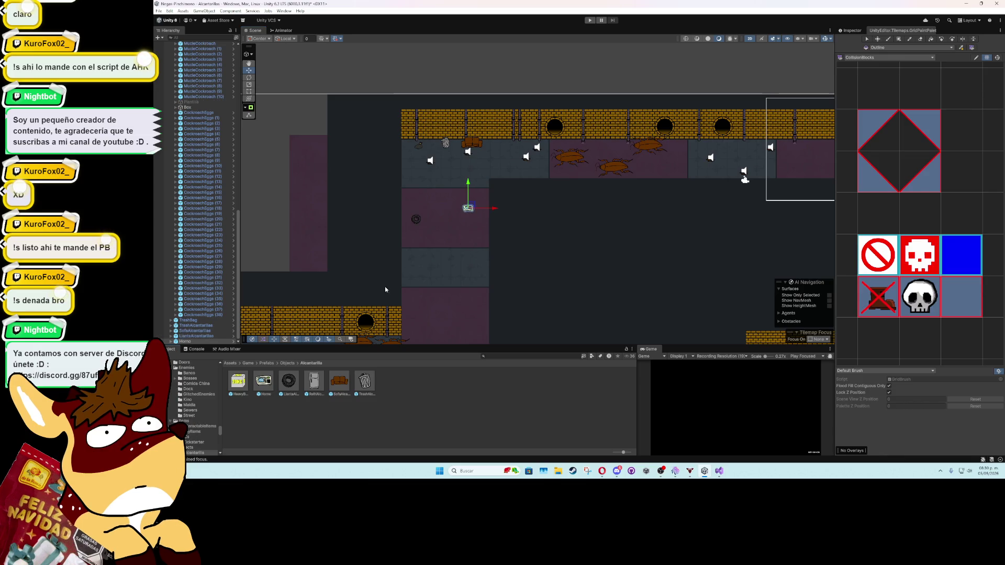
pyautogui.moveTo(282, 387); pyautogui.dragTo(477, 271)
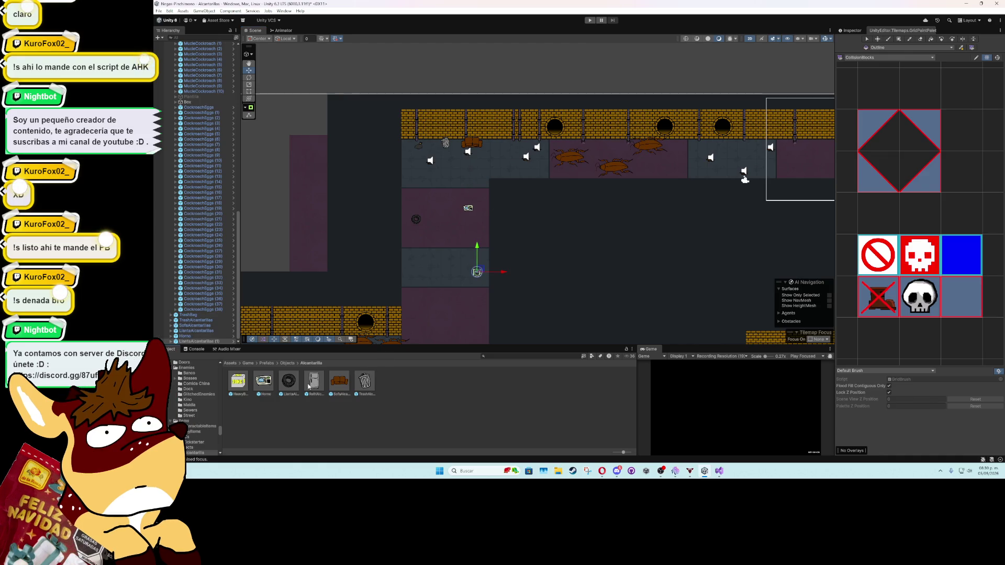
pyautogui.moveTo(288, 381); pyautogui.dragTo(448, 262)
pyautogui.moveTo(296, 385); pyautogui.dragTo(464, 294)
# Step: Place the fridge prop and zoom out to review the level
pyautogui.moveTo(319, 387); pyautogui.dragTo(432, 324)
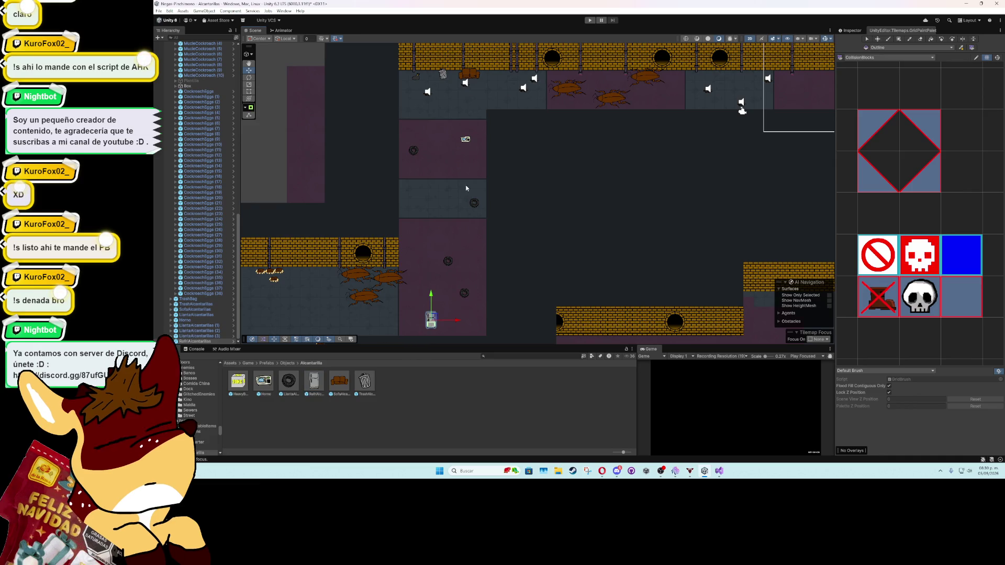
pyautogui.moveTo(444, 253); pyautogui.dragTo(443, 314)
pyautogui.scroll(-3, 441, 204)
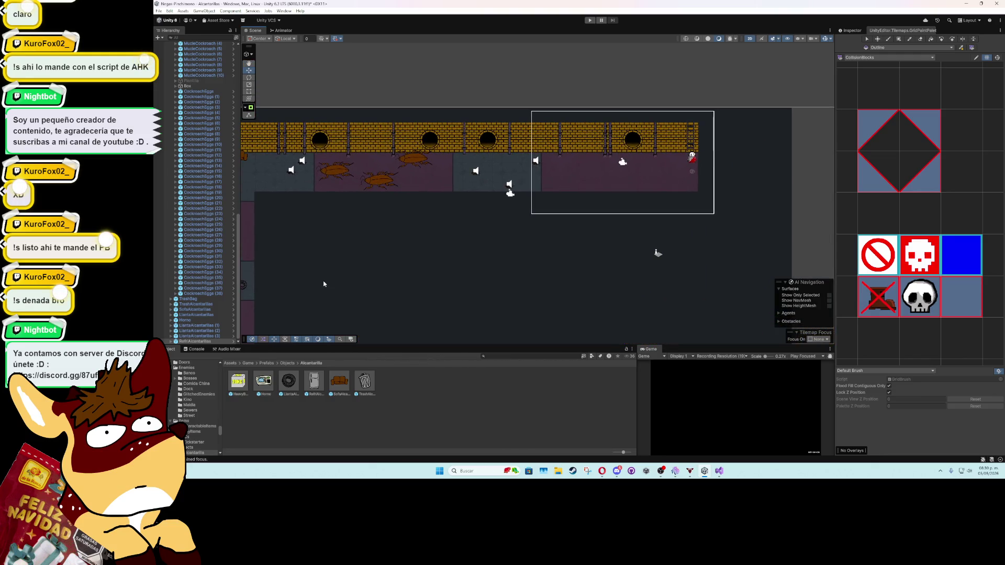
pyautogui.scroll(5, 321, 282)
pyautogui.scroll(1, 475, 169)
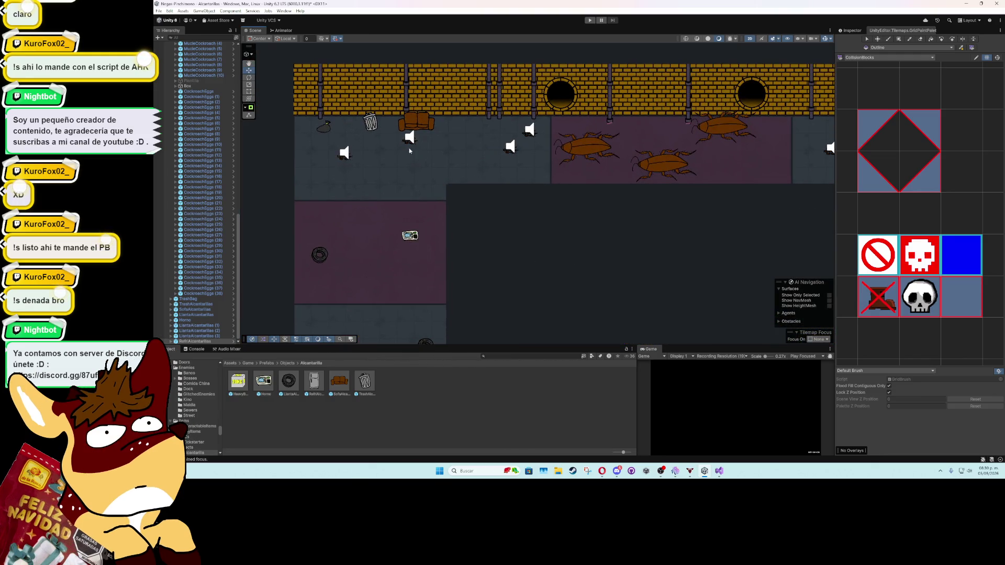
pyautogui.scroll(-3, 321, 204)
# Step: Duplicate the TrashBag and spread the copies along the top corridor
pyautogui.click(197, 300)
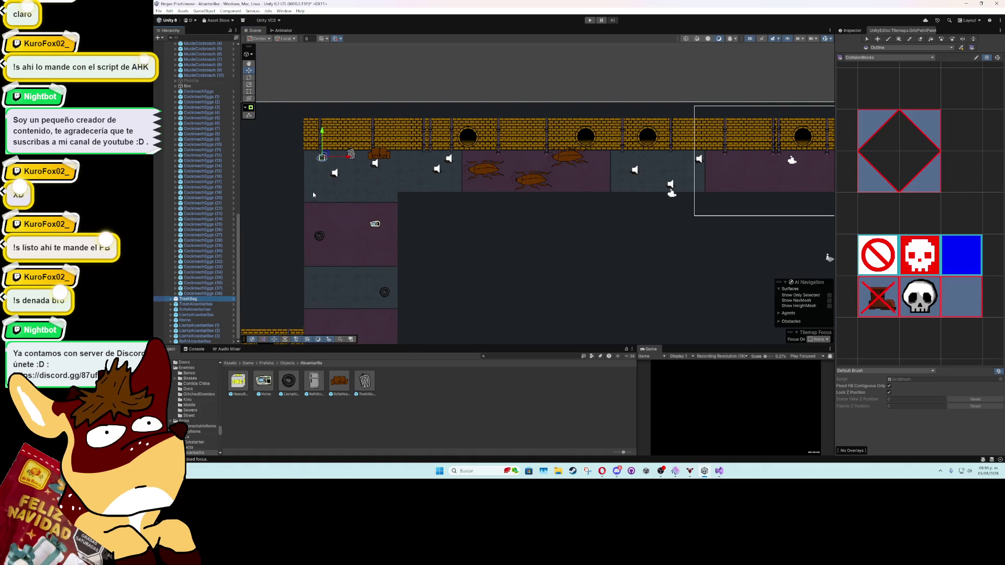
pyautogui.hotkey('ctrl', 'd')
pyautogui.moveTo(323, 156); pyautogui.dragTo(689, 153)
pyautogui.hotkey('ctrl', 'd')
pyautogui.hotkey('ctrl', 'd')
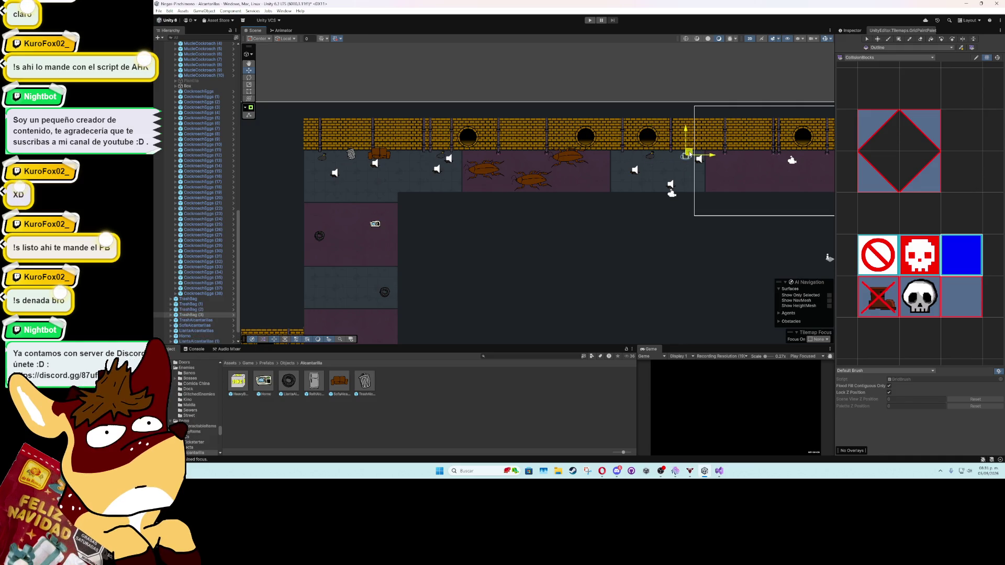
pyautogui.hotkey('ctrl', 'd')
pyautogui.hscroll(5, 726, 166)
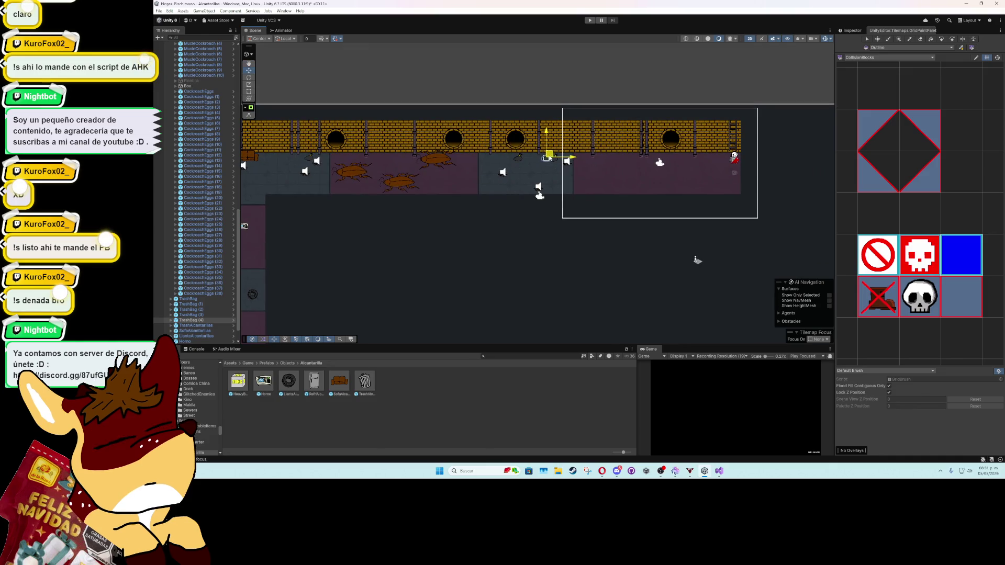
pyautogui.hotkey('ctrl', 'd')
pyautogui.moveTo(546, 157); pyautogui.dragTo(492, 184)
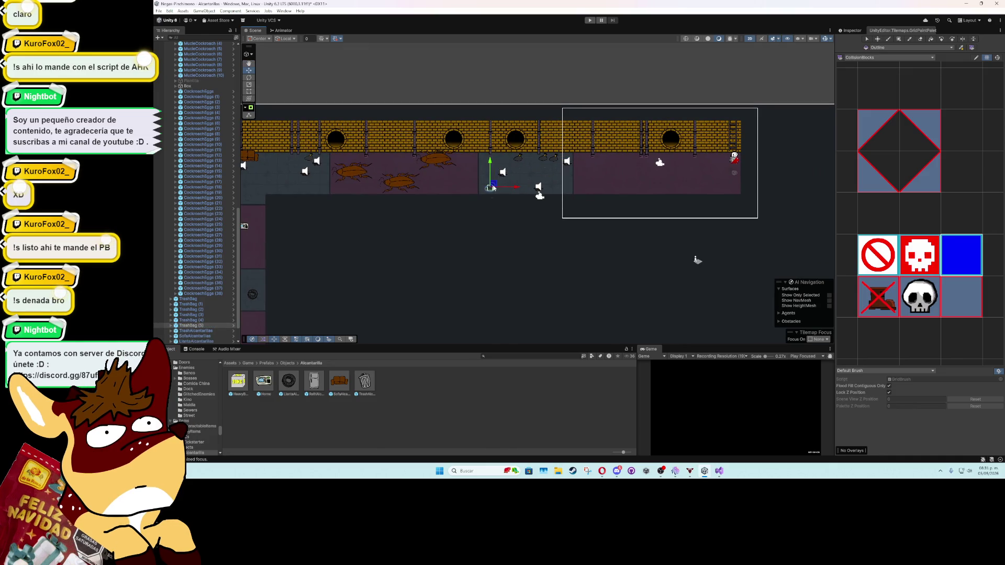
pyautogui.hscroll(-5, 576, 157)
# Step: Add more TrashBag copies in the lower corridor and the bottom room
pyautogui.hotkey('ctrl', 'd')
pyautogui.moveTo(676, 88)
pyautogui.mouseDown()
pyautogui.moveTo(396, 180)
pyautogui.moveTo(369, 178)
pyautogui.moveTo(370, 193)
pyautogui.moveTo(451, 175)
pyautogui.moveTo(452, 203)
pyautogui.mouseUp()
pyautogui.hotkey('ctrl', 'd')
pyautogui.hotkey('ctrl', 'd')
pyautogui.hotkey('ctrl', 'd')
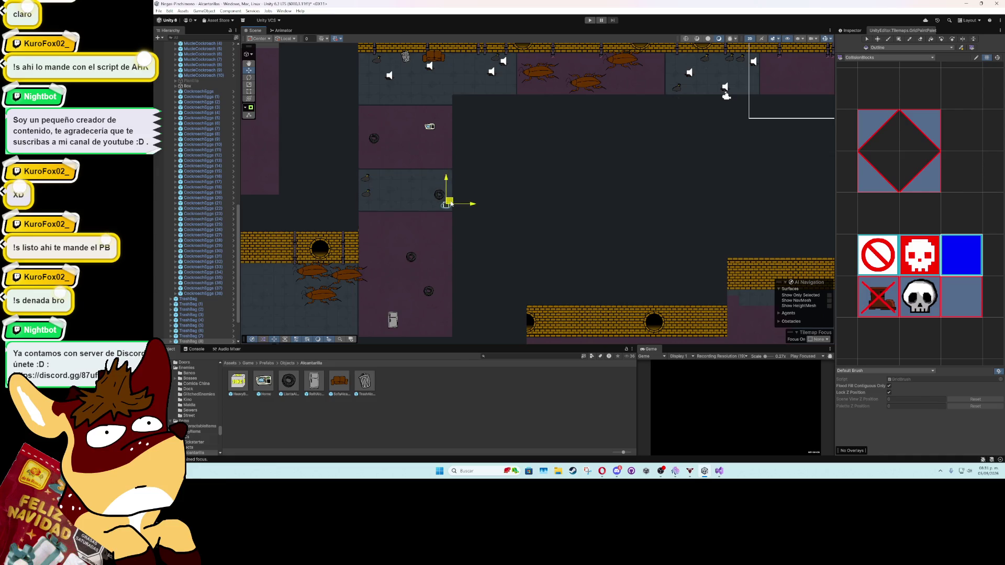
pyautogui.scroll(-5, 461, 184)
pyautogui.hscroll(-4, 460, 183)
pyautogui.moveTo(556, 78)
pyautogui.mouseDown()
pyautogui.moveTo(393, 177)
pyautogui.moveTo(399, 203)
pyautogui.mouseUp()
pyautogui.hscroll(-4, 399, 204)
pyautogui.hotkey('ctrl', 'd')
pyautogui.hotkey('ctrl', 'd')
pyautogui.moveTo(580, 189)
pyautogui.mouseDown()
pyautogui.moveTo(540, 118)
pyautogui.moveTo(393, 225)
pyautogui.moveTo(454, 316)
pyautogui.moveTo(422, 307)
pyautogui.moveTo(422, 323)
pyautogui.moveTo(546, 315)
pyautogui.mouseUp()
pyautogui.hotkey('ctrl', 'd')
pyautogui.hotkey('ctrl', 'd')
pyautogui.scroll(-1, 544, 281)
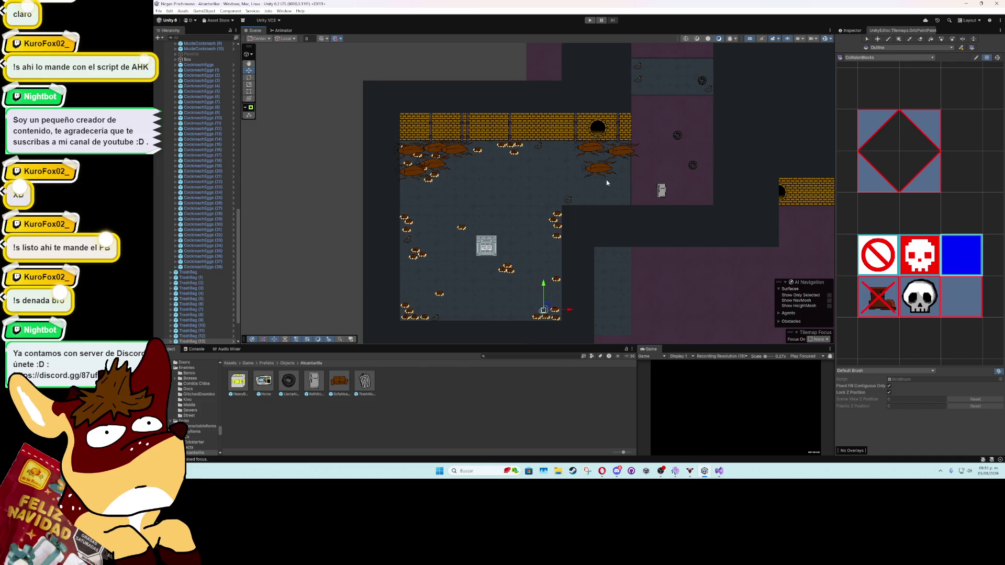
pyautogui.scroll(-3, 223, 128)
# Step: Reparent TrashBag through RefriAlcantarillas under the CockroachEggs level in the Hierarchy
pyautogui.click(189, 230)
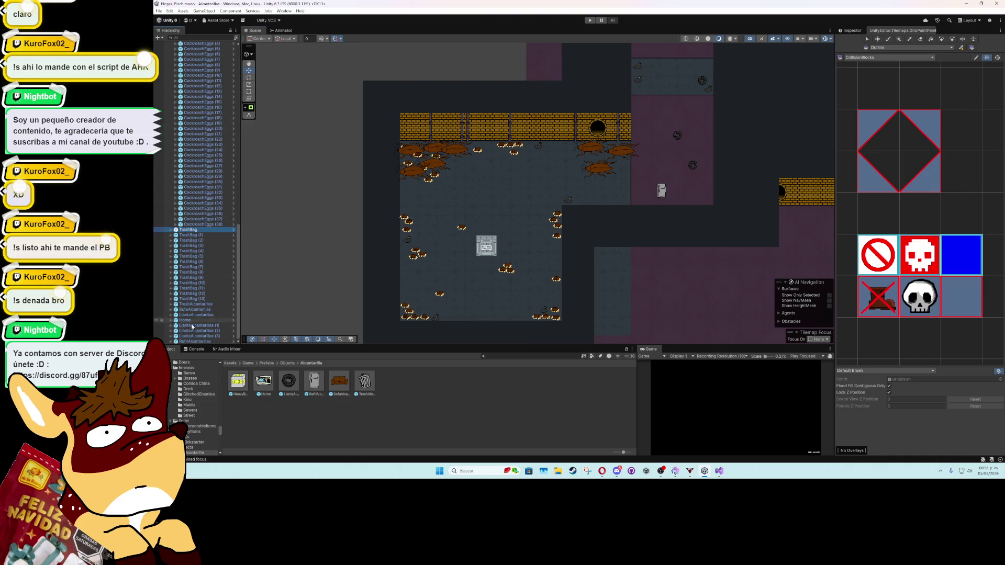
pyautogui.keyDown('shift'); pyautogui.click(192, 341); pyautogui.keyUp('shift')
pyautogui.moveTo(192, 343); pyautogui.dragTo(190, 206)
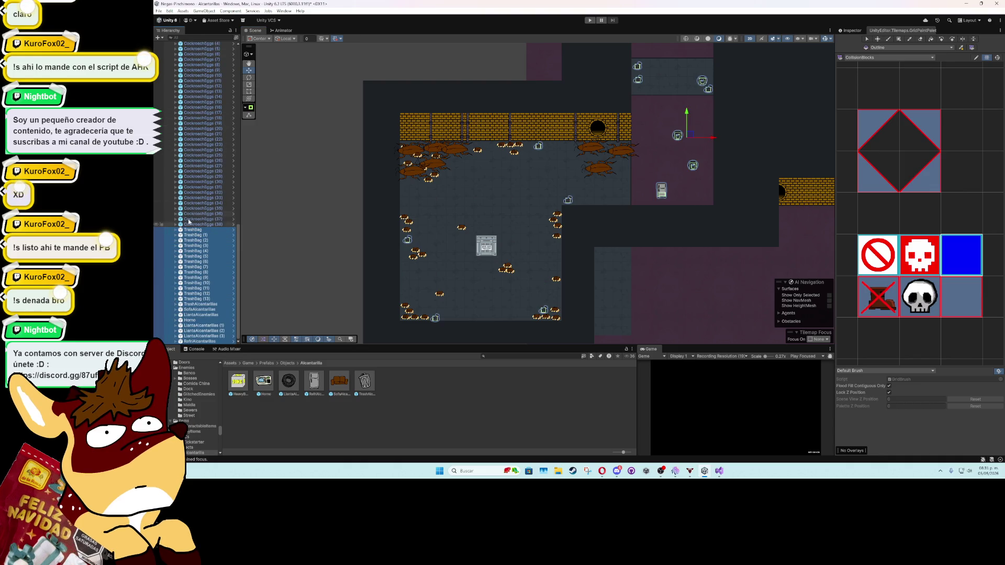
pyautogui.scroll(15, 189, 205)
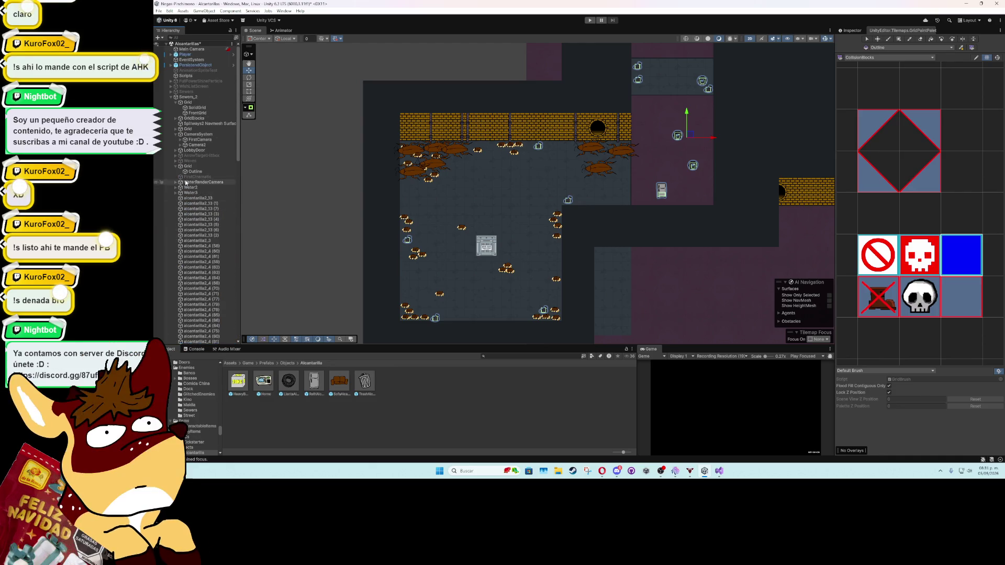
# Step: Deactivate Sewers_2, activate Sewers, and frame the first sewer section
pyautogui.click(171, 96)
pyautogui.click(181, 99)
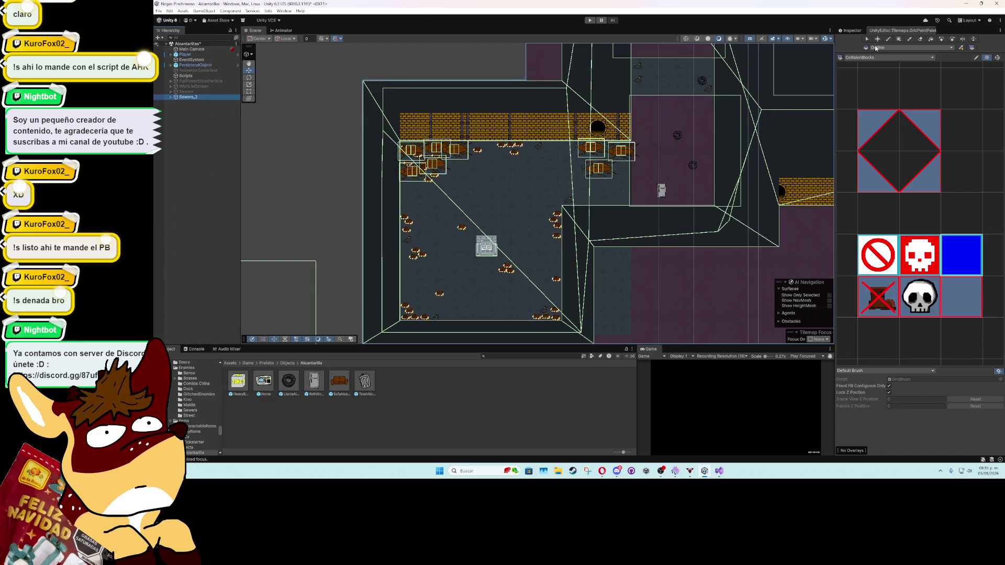
pyautogui.click(863, 31)
pyautogui.click(853, 40)
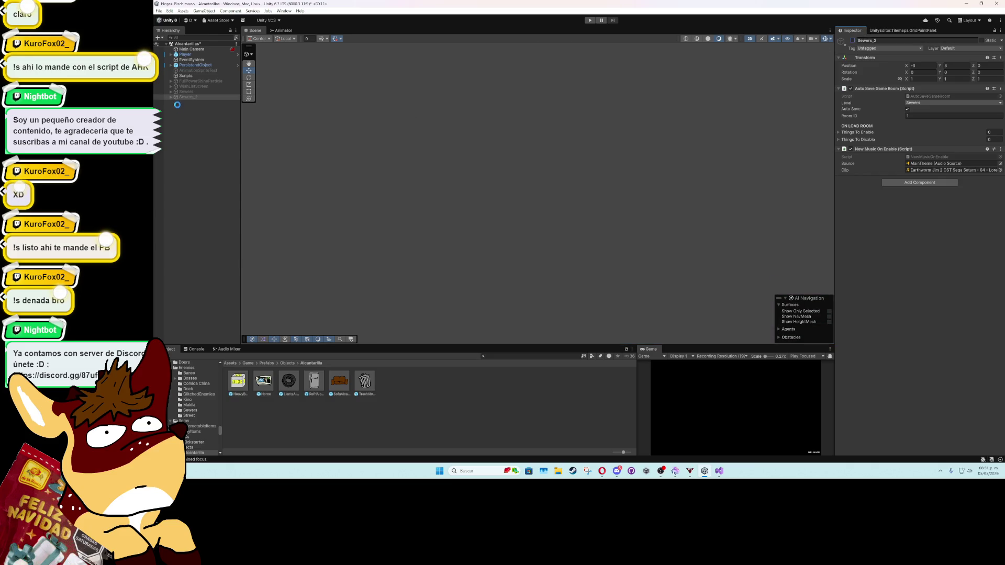
pyautogui.click(186, 91)
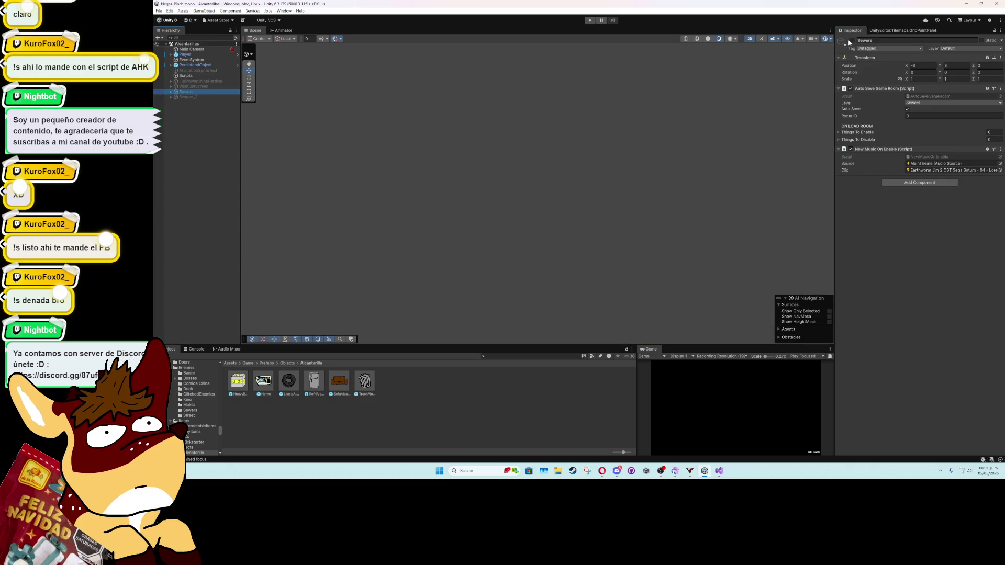
pyautogui.click(852, 40)
pyautogui.press('f')
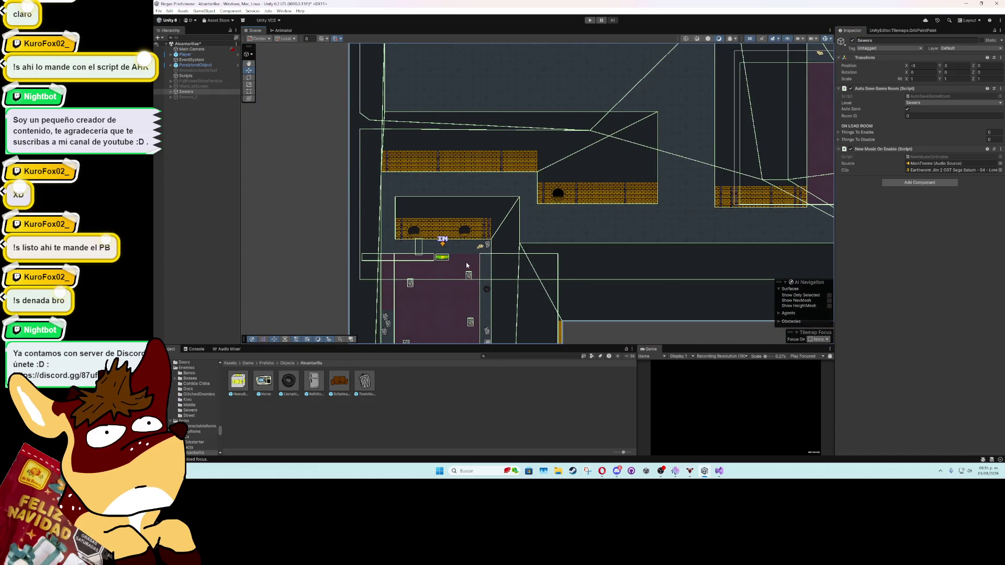
pyautogui.scroll(3, 467, 266)
# Step: Inspect the trash can sprites in the lower room, briefly checking the Edit menu
pyautogui.click(486, 238)
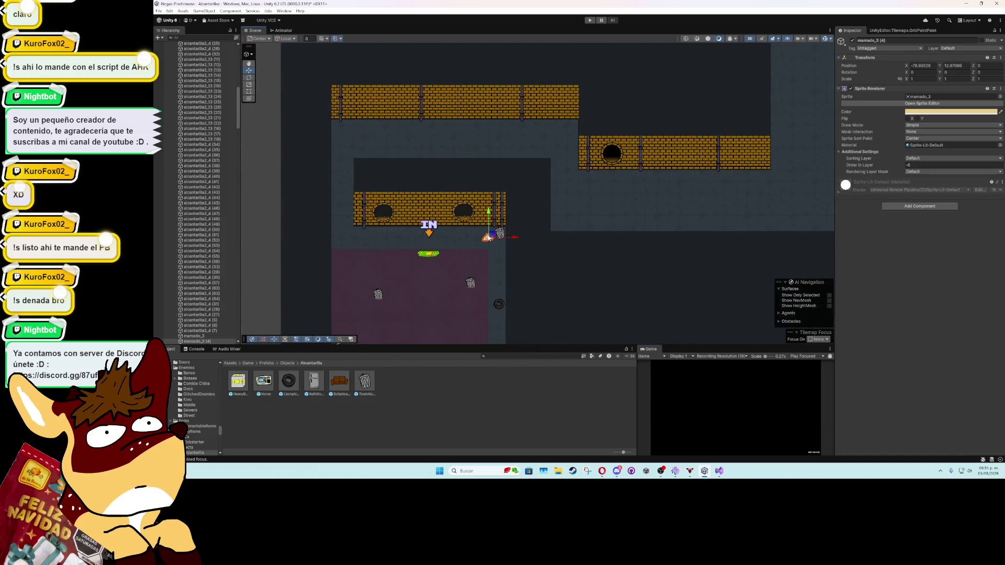
pyautogui.moveTo(235, 115); pyautogui.dragTo(238, 64)
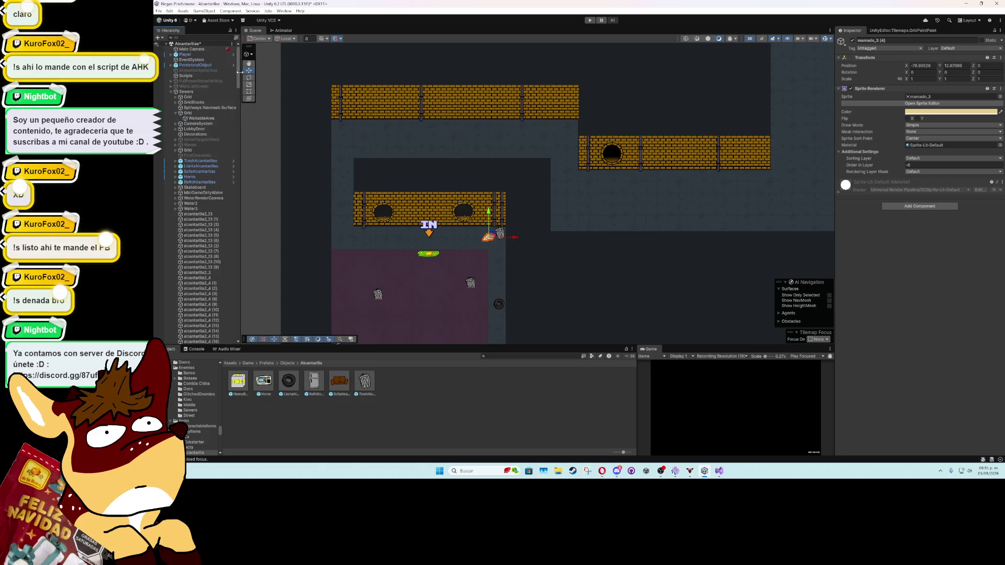
pyautogui.scroll(-5, 491, 262)
pyautogui.moveTo(579, 247)
pyautogui.mouseDown()
pyautogui.moveTo(536, 152)
pyautogui.moveTo(442, 178)
pyautogui.mouseUp()
pyautogui.scroll(5, 416, 197)
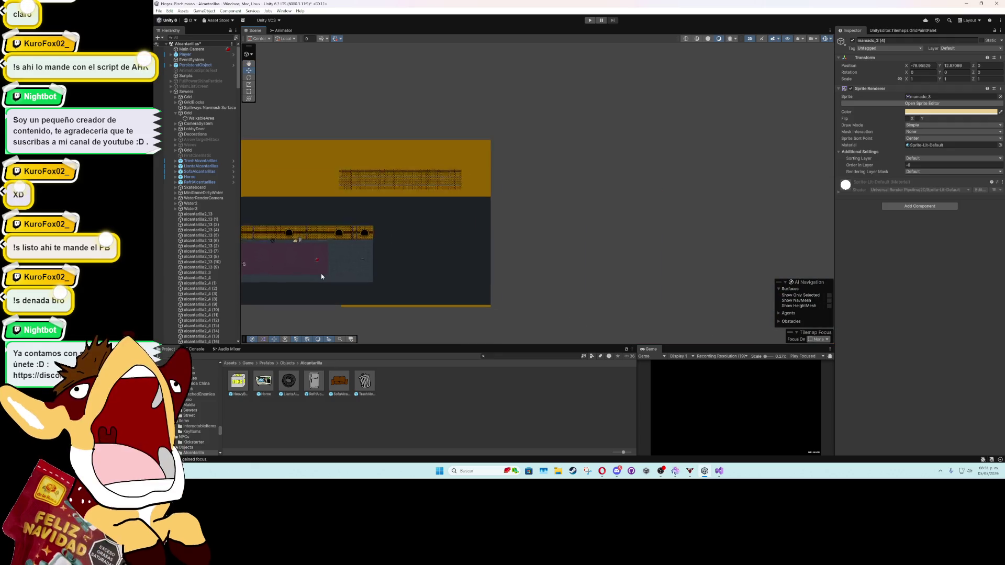
pyautogui.keyDown('shift'); pyautogui.click(368, 259); pyautogui.keyUp('shift')
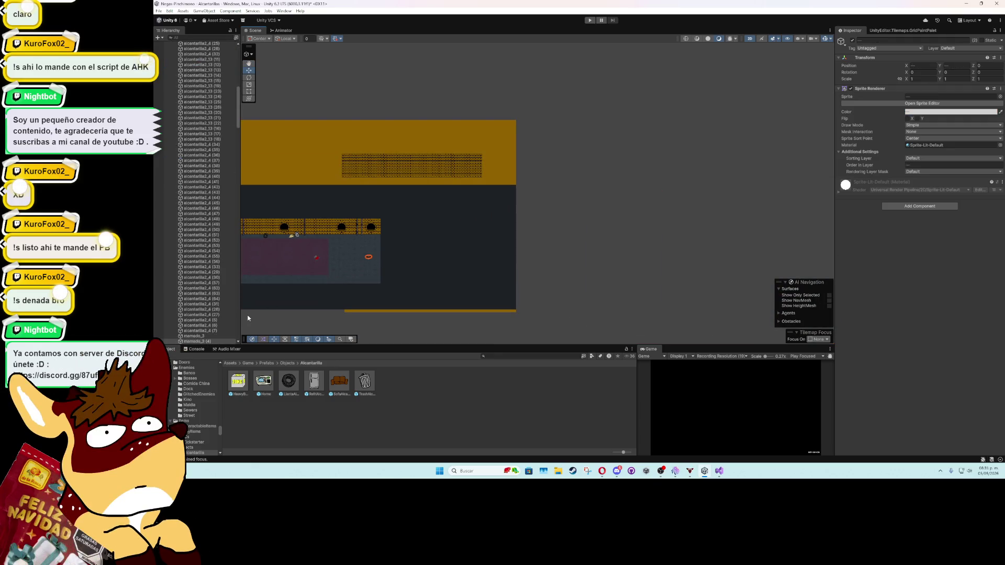
pyautogui.scroll(5, 350, 262)
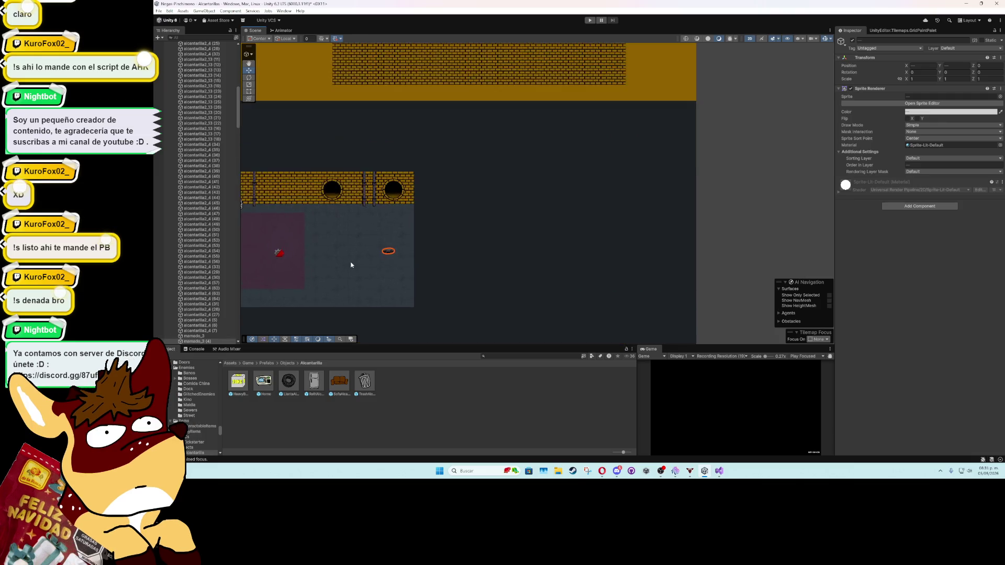
pyautogui.scroll(-3, 215, 310)
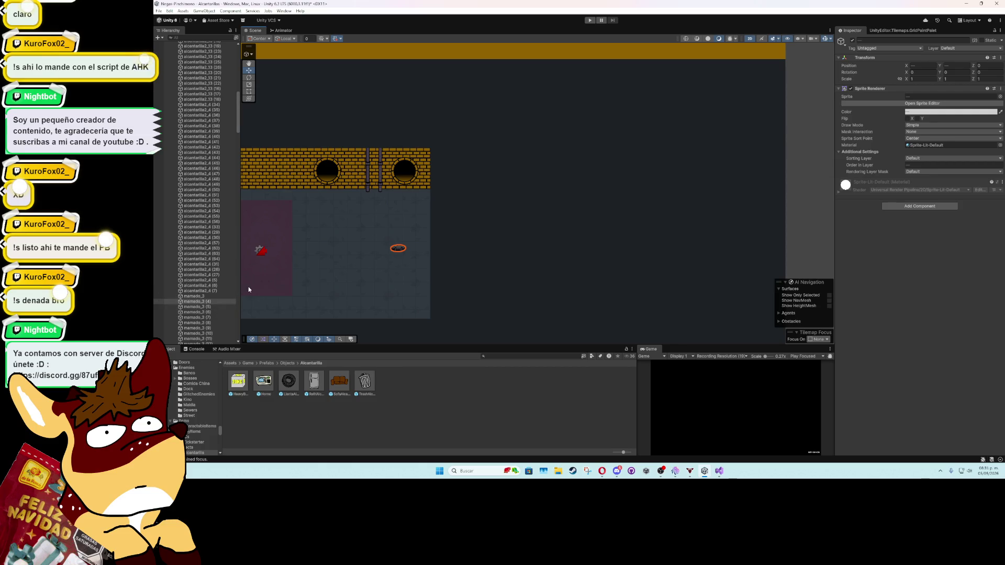
pyautogui.scroll(-6, 229, 287)
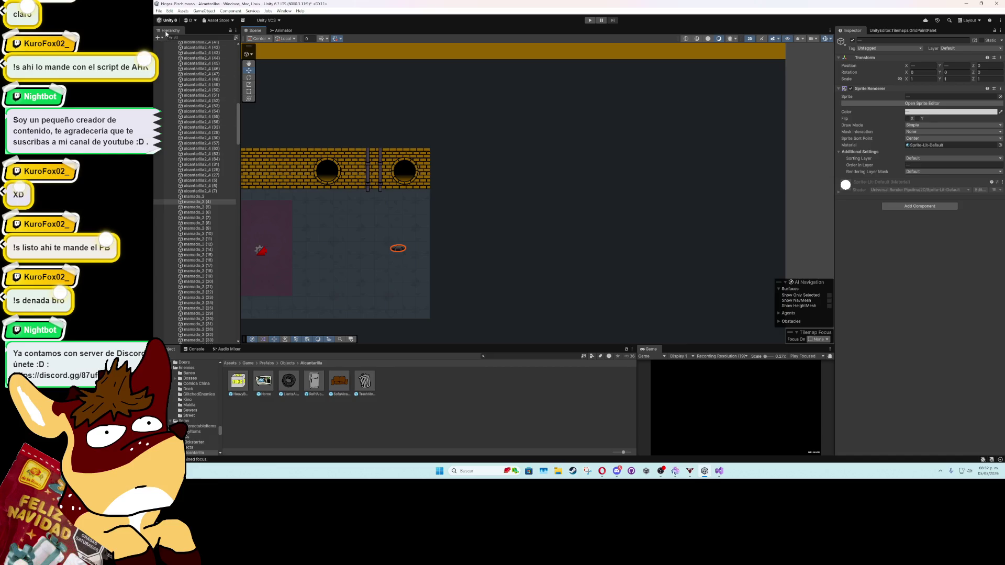
pyautogui.click(169, 11)
pyautogui.click(162, 46)
pyautogui.scroll(15, 165, 112)
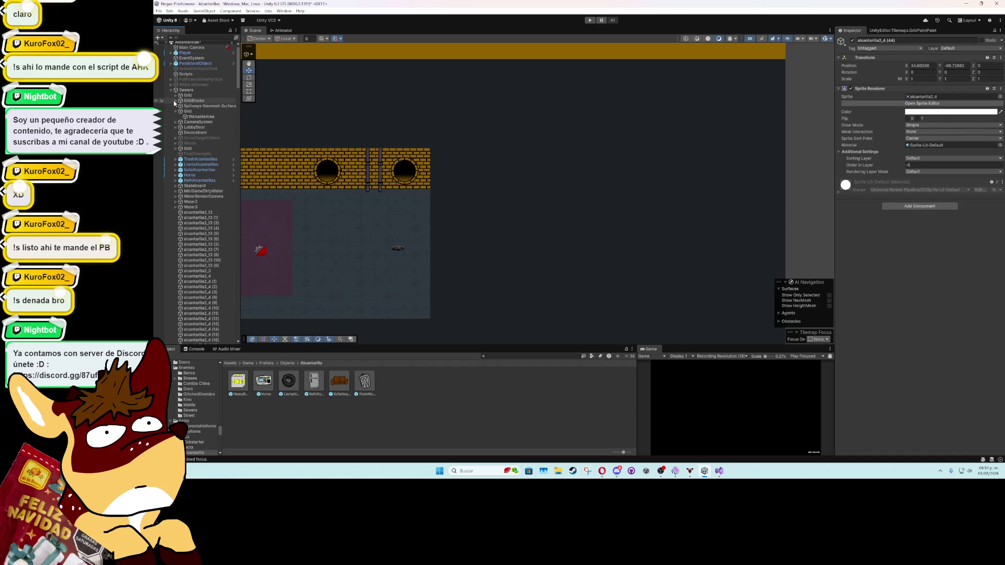
# Step: Deactivate Sewers and reactivate Sewers_2, viewing the second sewer section
pyautogui.click(171, 90)
pyautogui.click(186, 91)
pyautogui.click(852, 40)
pyautogui.click(189, 97)
pyautogui.click(852, 40)
pyautogui.moveTo(359, 250); pyautogui.dragTo(623, 227)
pyautogui.scroll(-4, 629, 256)
# Step: Move SpriteReal up and to the left and centre the view on it
pyautogui.click(654, 245)
pyautogui.moveTo(657, 245); pyautogui.dragTo(379, 64)
pyautogui.press('f')
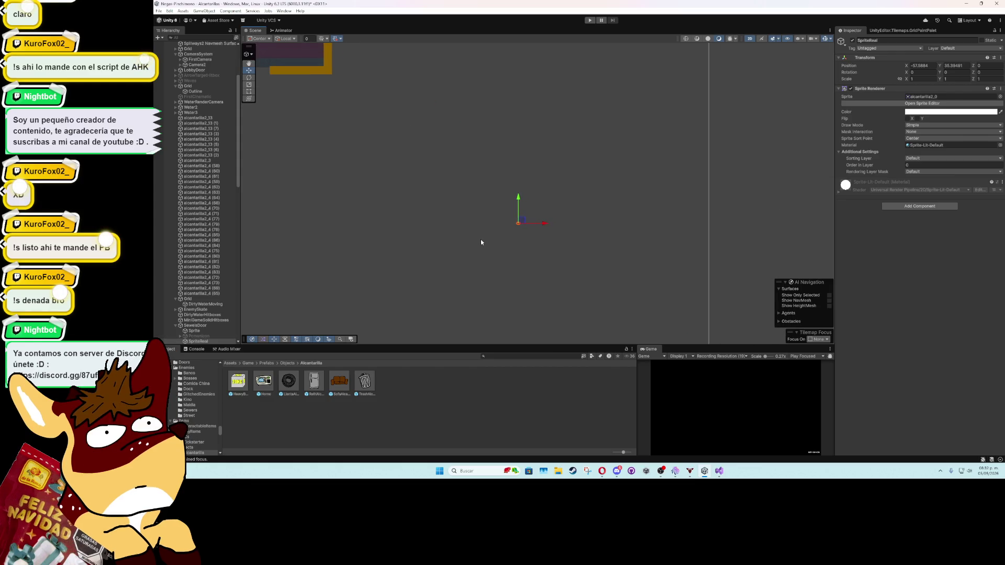
pyautogui.scroll(-1, 303, 294)
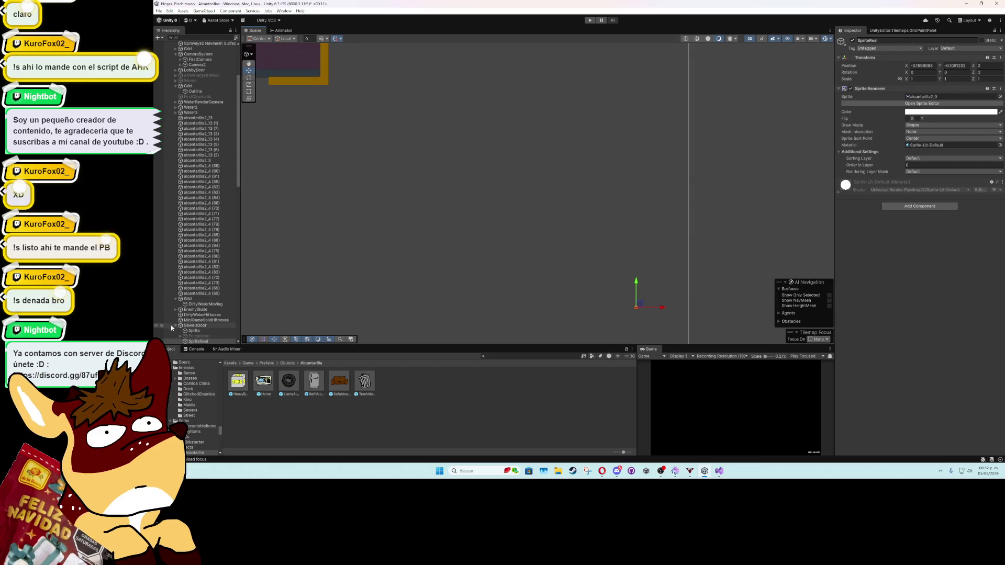
# Step: Position the sewer door on the corner of the yellow tilemap
pyautogui.click(185, 327)
pyautogui.moveTo(639, 305); pyautogui.dragTo(320, 92)
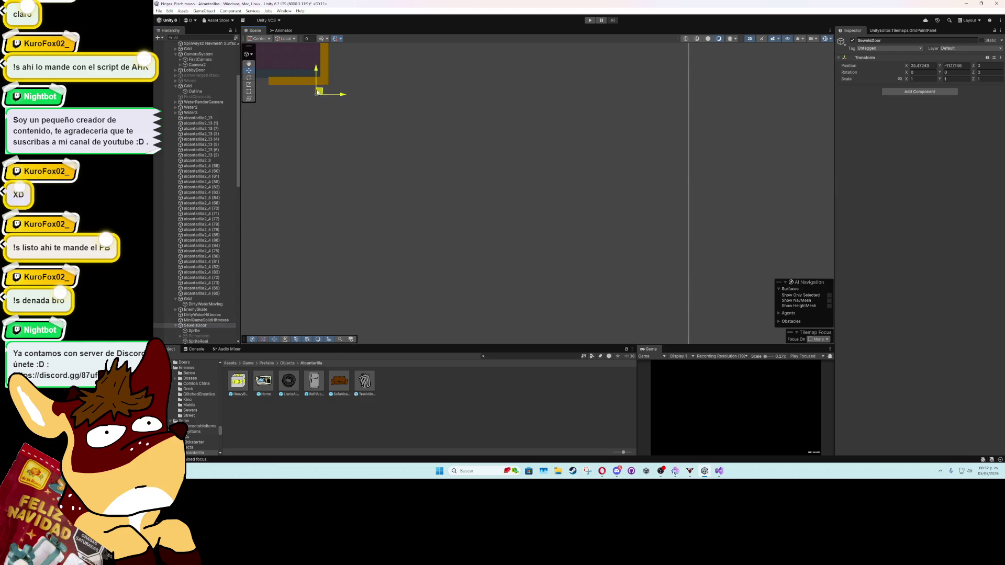
pyautogui.scroll(5, 476, 163)
pyautogui.scroll(3, 648, 188)
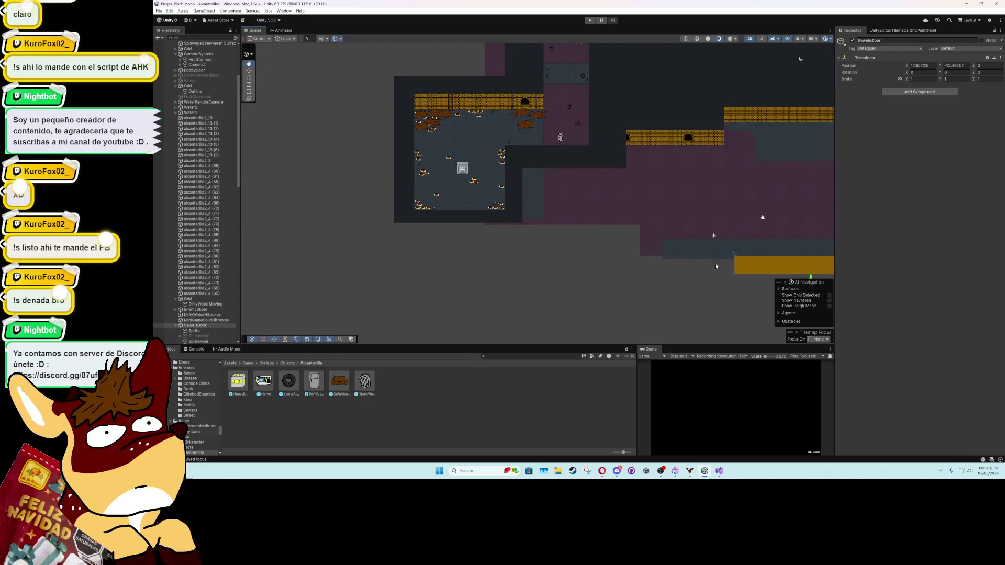
pyautogui.scroll(2, 738, 268)
pyautogui.moveTo(800, 268); pyautogui.dragTo(801, 220)
pyautogui.moveTo(410, 195)
pyautogui.mouseDown()
pyautogui.moveTo(303, 190)
pyautogui.moveTo(565, 284)
pyautogui.moveTo(440, 128)
pyautogui.moveTo(430, 68)
pyautogui.moveTo(523, 244)
pyautogui.mouseUp()
pyautogui.scroll(5, 624, 278)
pyautogui.scroll(5, 524, 244)
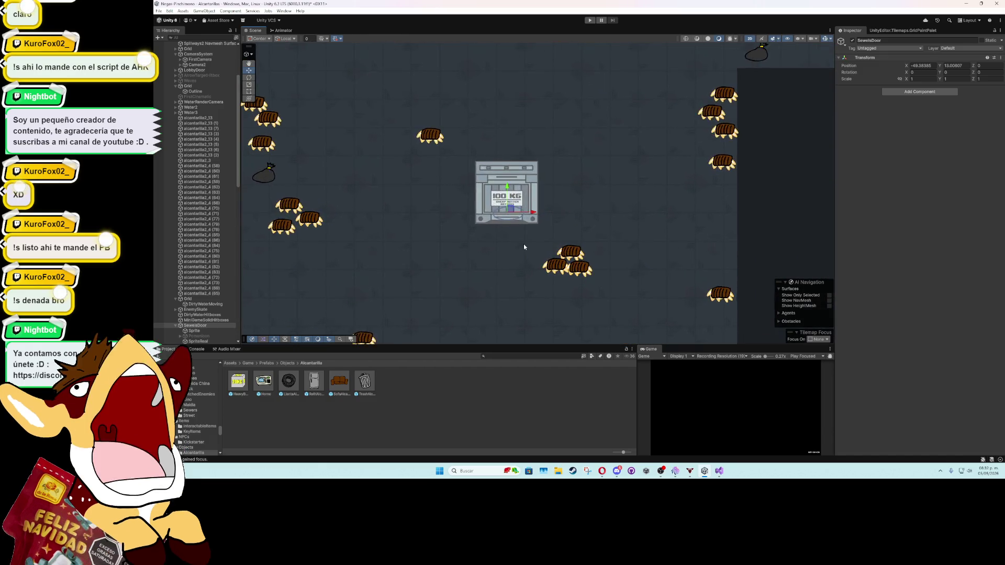
pyautogui.moveTo(506, 196); pyautogui.dragTo(507, 198)
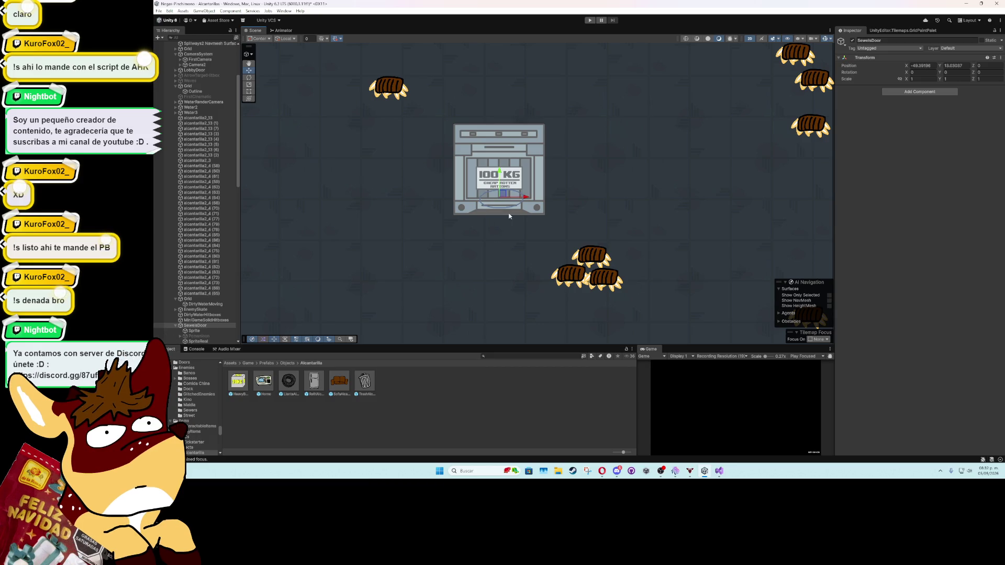
pyautogui.scroll(-2, 509, 211)
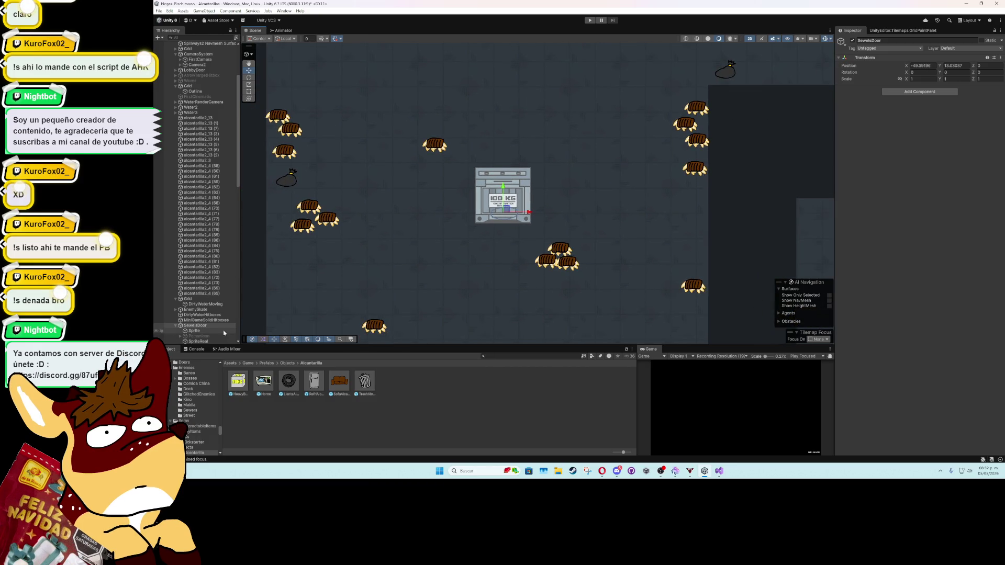
# Step: Set the door Sprite's Door Interactable Distance to 0.5
pyautogui.click(188, 330)
pyautogui.click(914, 209)
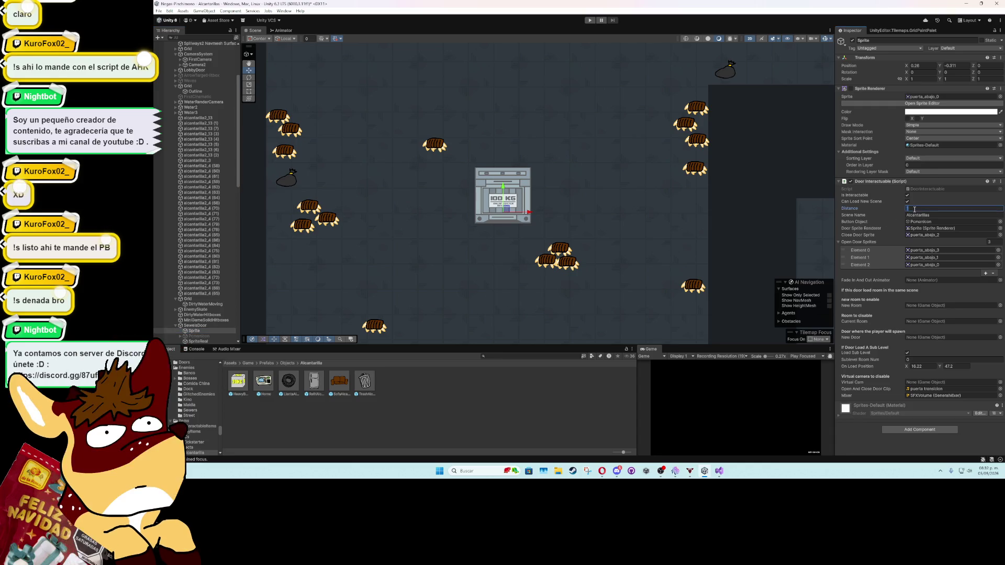
pyautogui.write('0.')
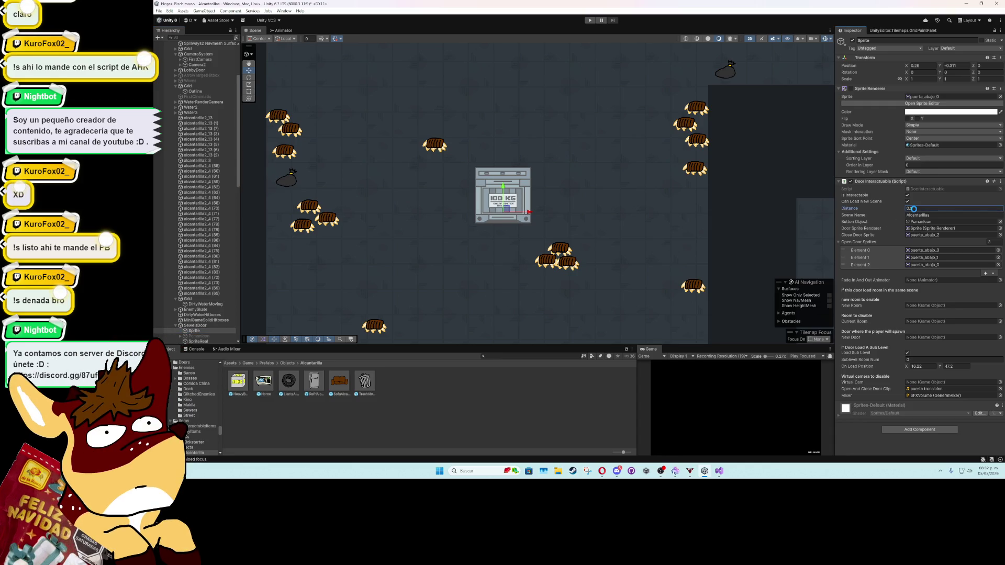
pyautogui.write('5')
pyautogui.click(175, 325)
pyautogui.scroll(1, 377, 231)
pyautogui.scroll(-1, 377, 231)
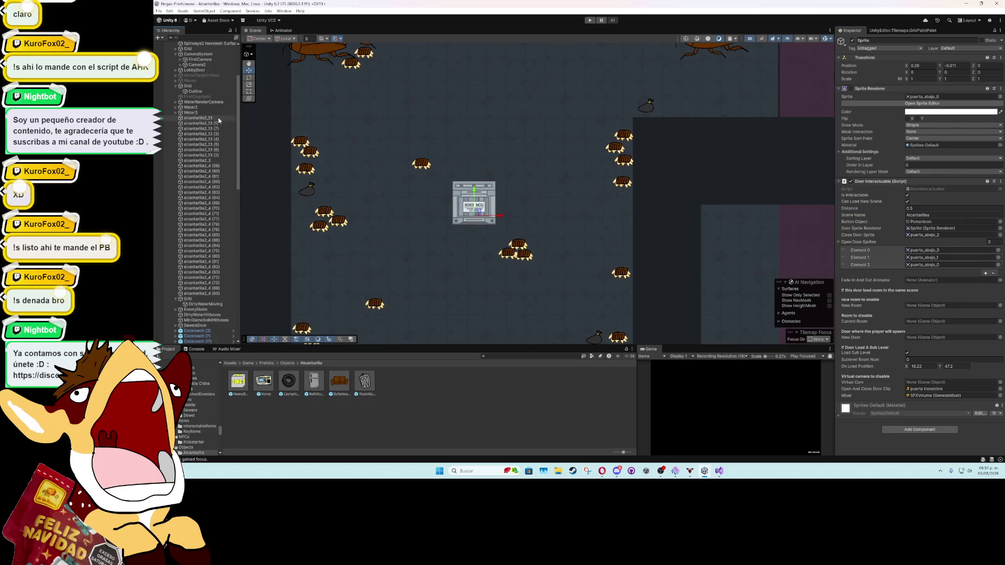
# Step: Expand Sewers_2 and inspect GridBlocks and the DirtyWaterHitboxes object
pyautogui.scroll(5, 175, 87)
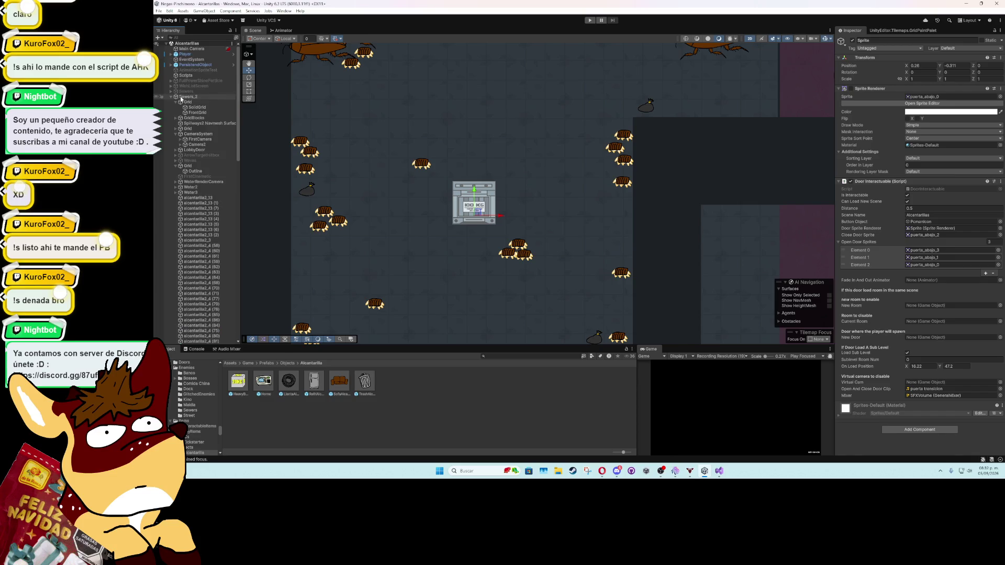
pyautogui.click(175, 99)
pyautogui.click(178, 97)
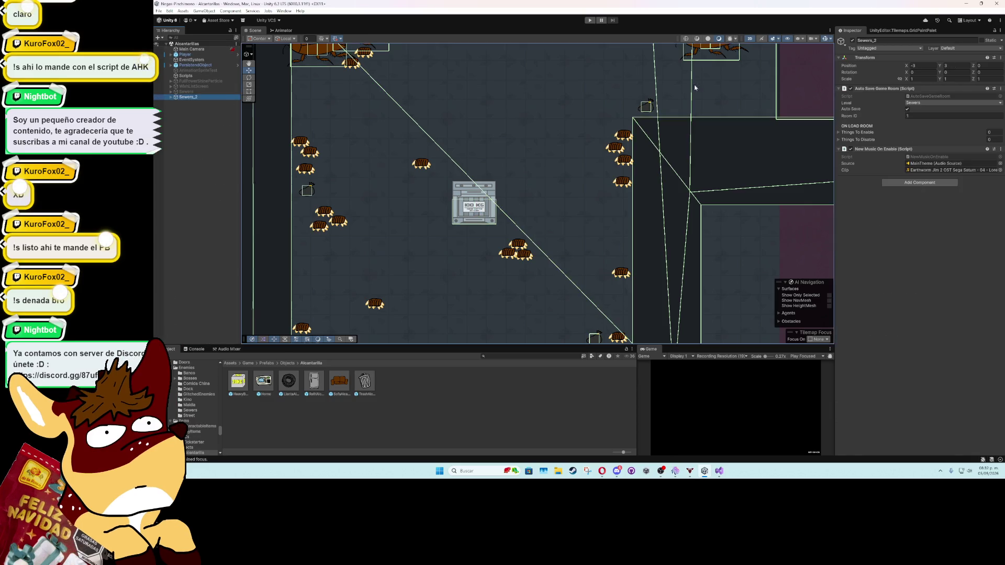
pyautogui.scroll(-6, 717, 168)
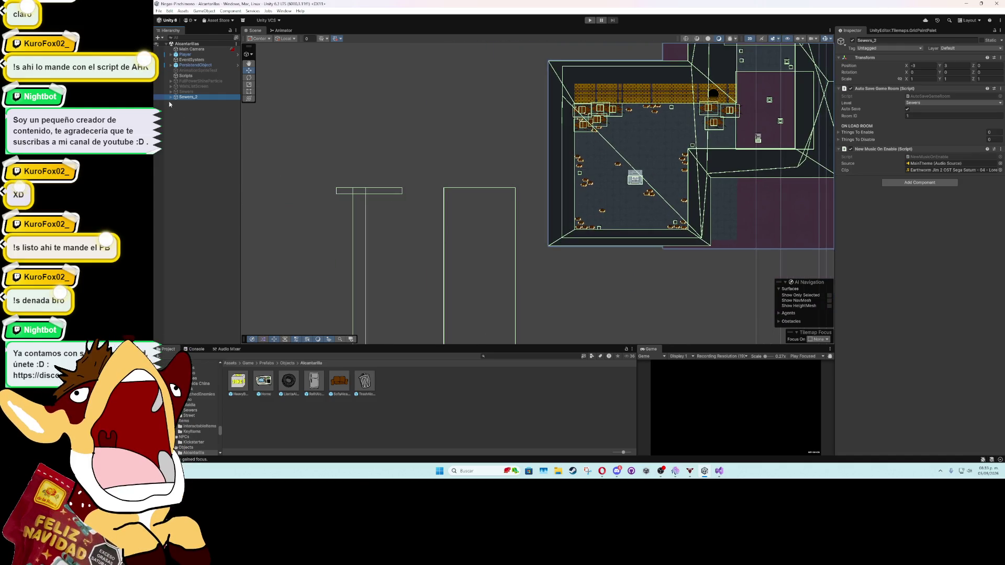
pyautogui.click(170, 98)
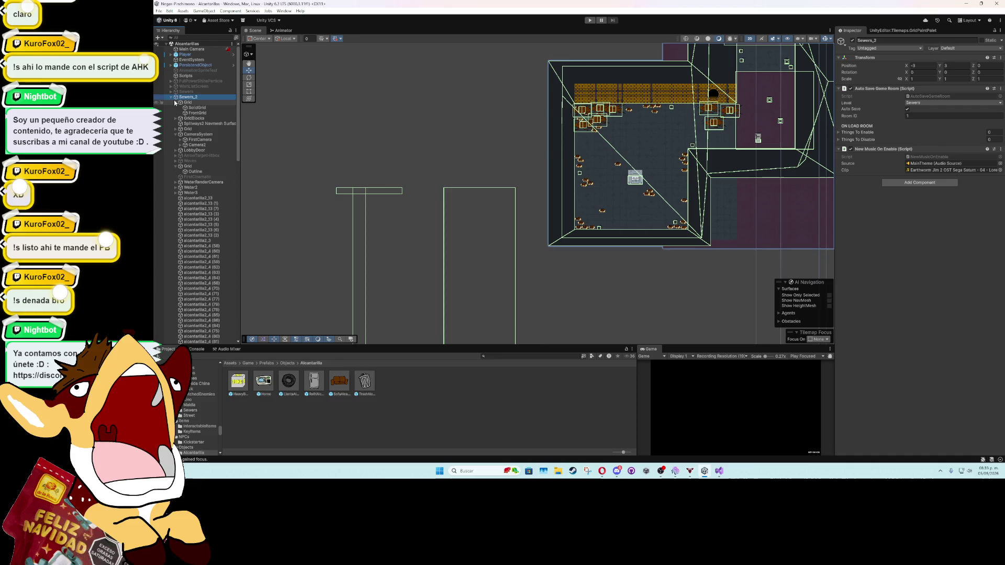
pyautogui.click(176, 102)
pyautogui.click(175, 108)
pyautogui.click(176, 108)
pyautogui.click(184, 108)
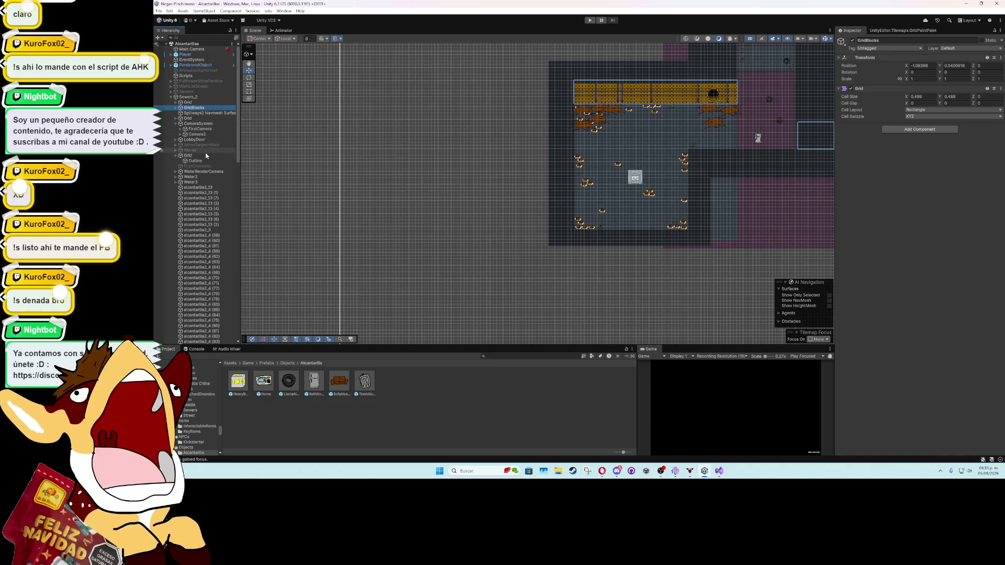
pyautogui.moveTo(238, 159); pyautogui.dragTo(236, 215)
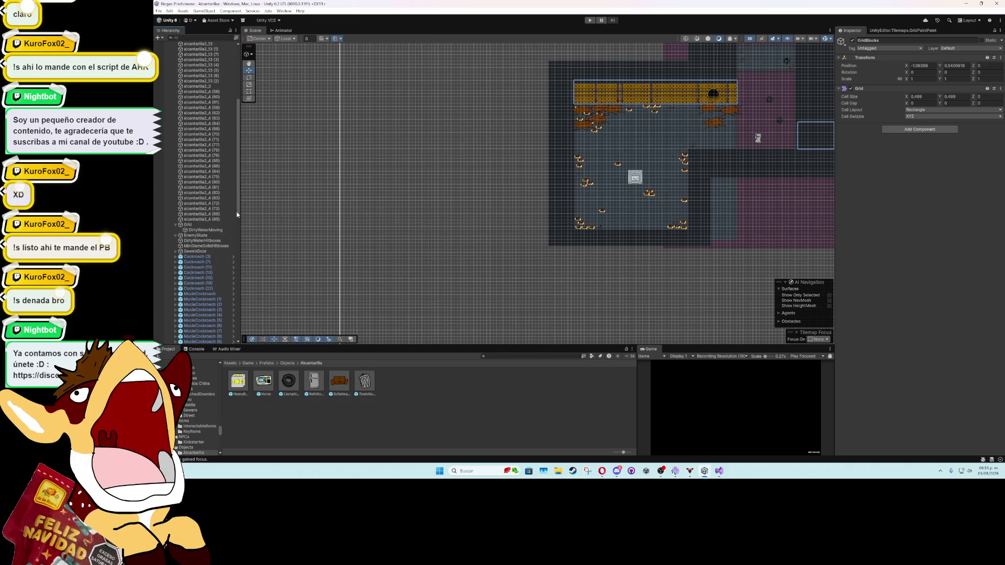
pyautogui.doubleClick(219, 242)
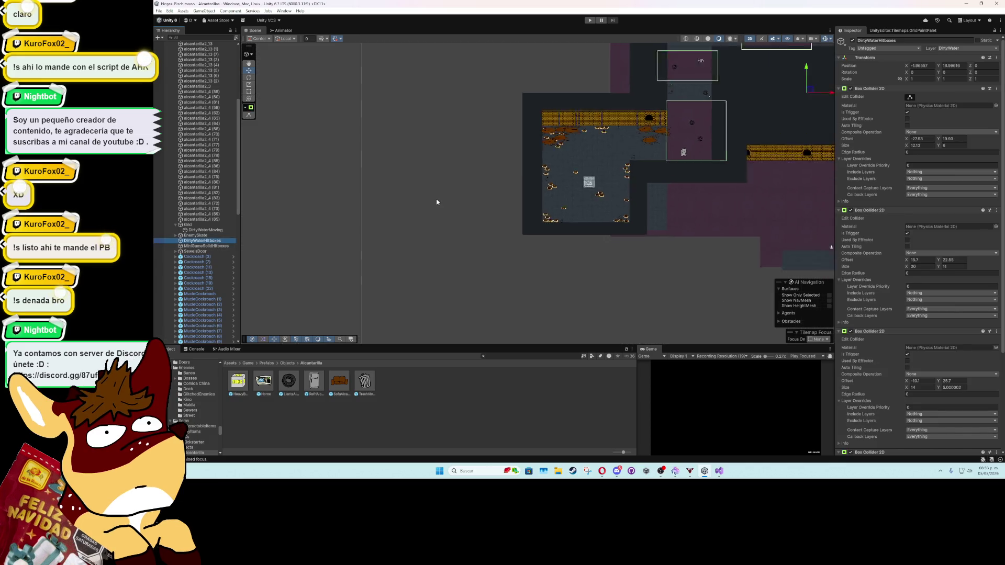
# Step: Delete the MiniGameSolidHitboxes object from Sewers_2
pyautogui.click(233, 246)
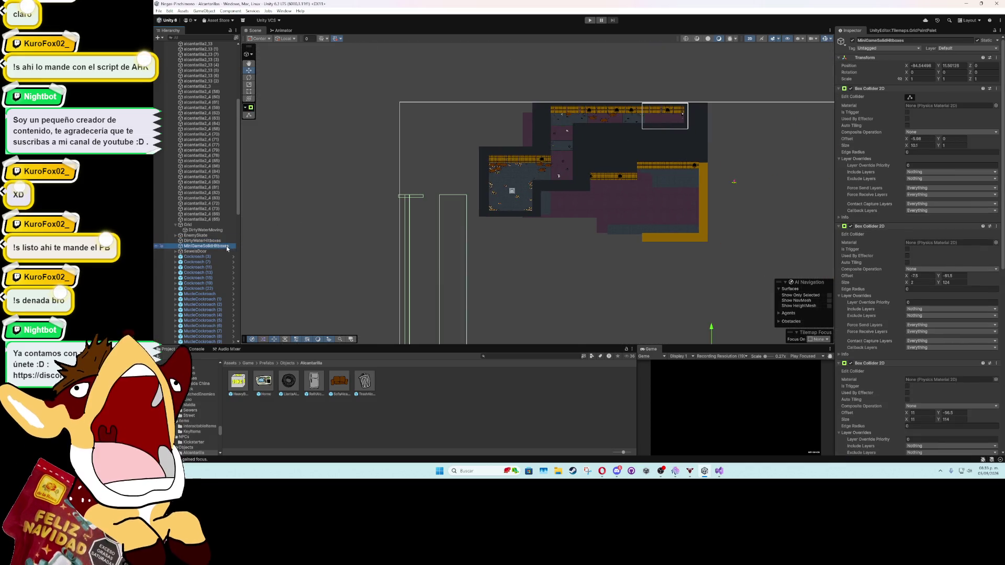
pyautogui.press('Delete')
pyautogui.scroll(2, 455, 199)
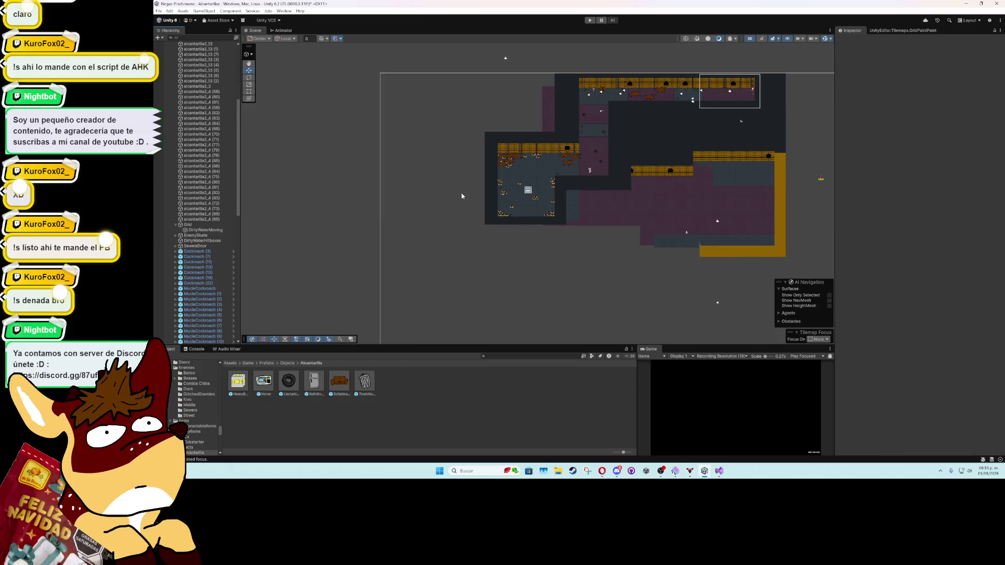
pyautogui.scroll(10, 198, 104)
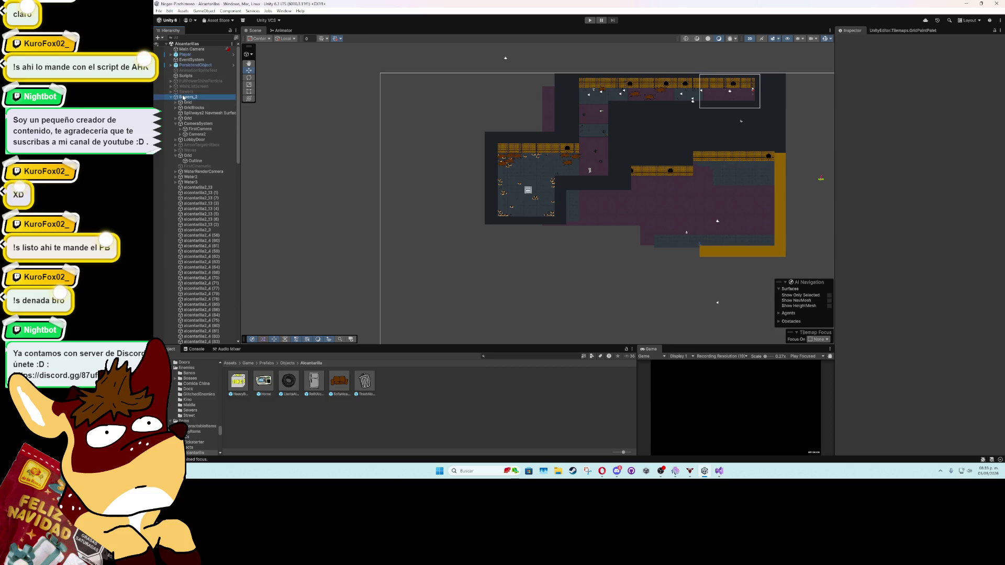
# Step: Deactivate the Sewers section, leaving the mamado_3 (4) prop selected
pyautogui.click(184, 93)
pyautogui.scroll(5, 422, 188)
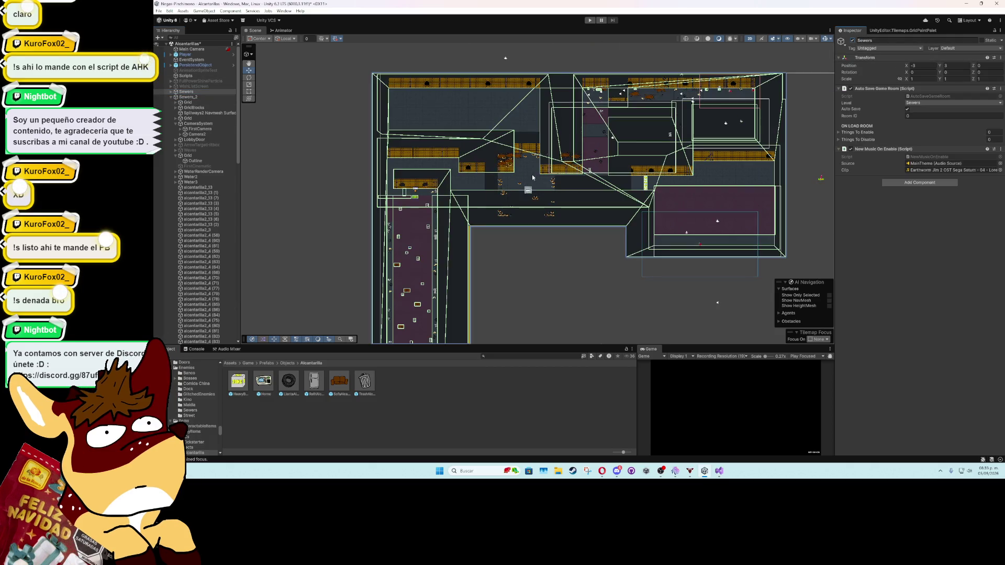
pyautogui.click(422, 188)
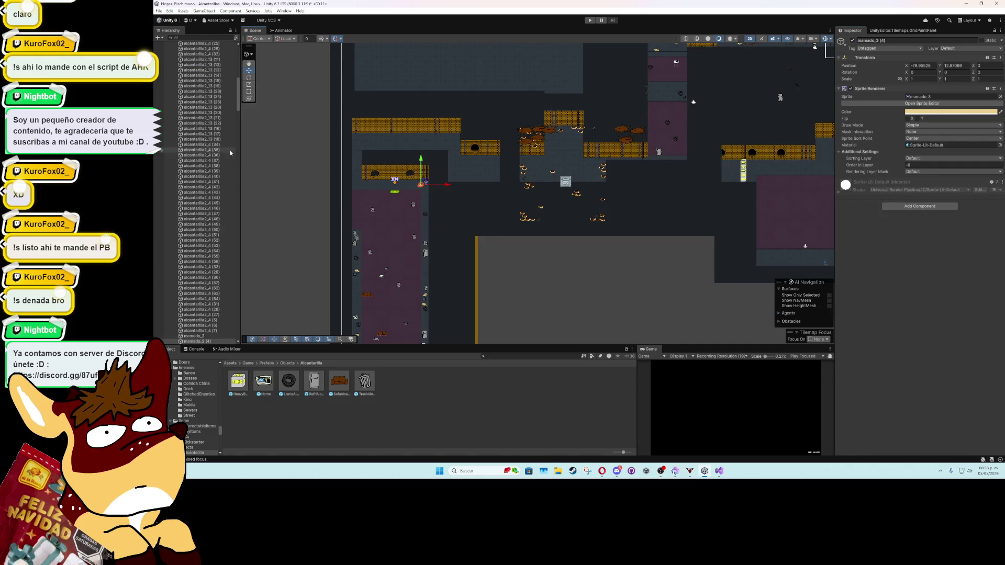
pyautogui.moveTo(237, 106); pyautogui.dragTo(238, 74)
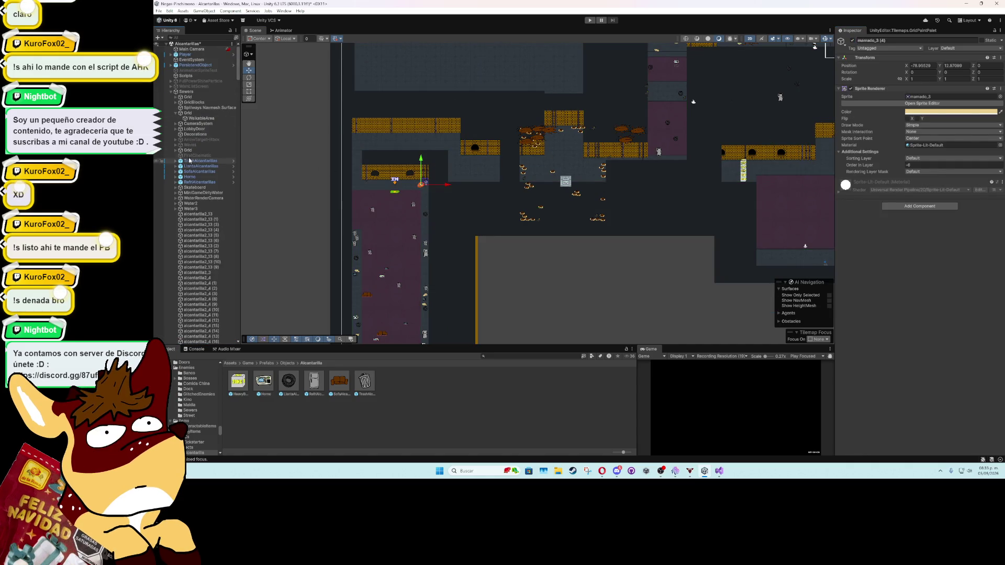
pyautogui.click(170, 93)
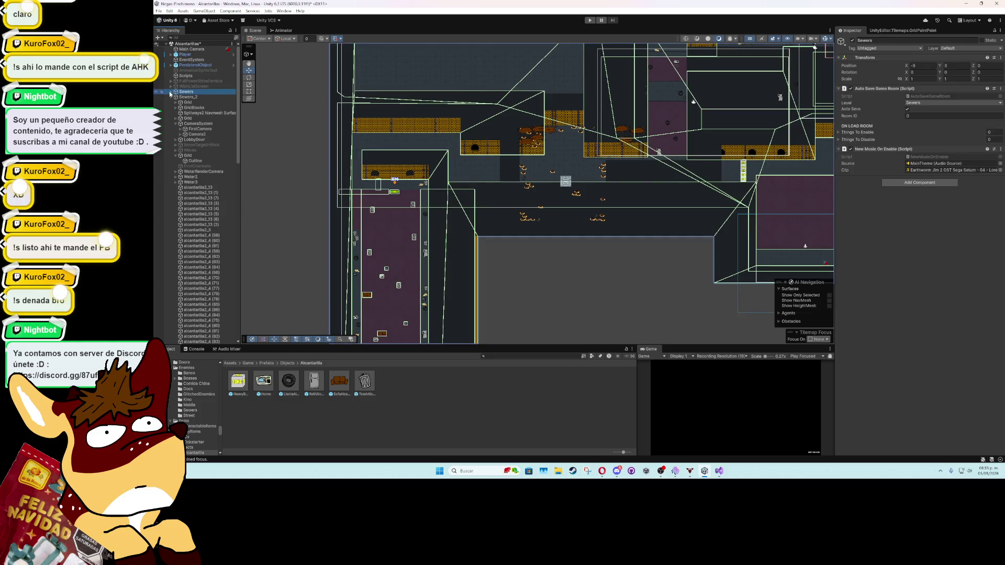
pyautogui.click(853, 40)
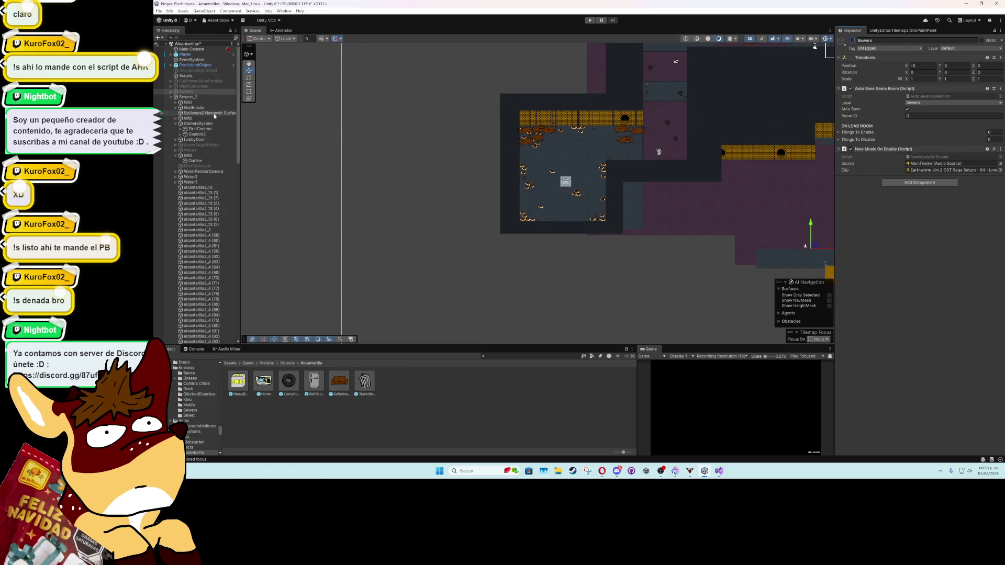
pyautogui.click(198, 187)
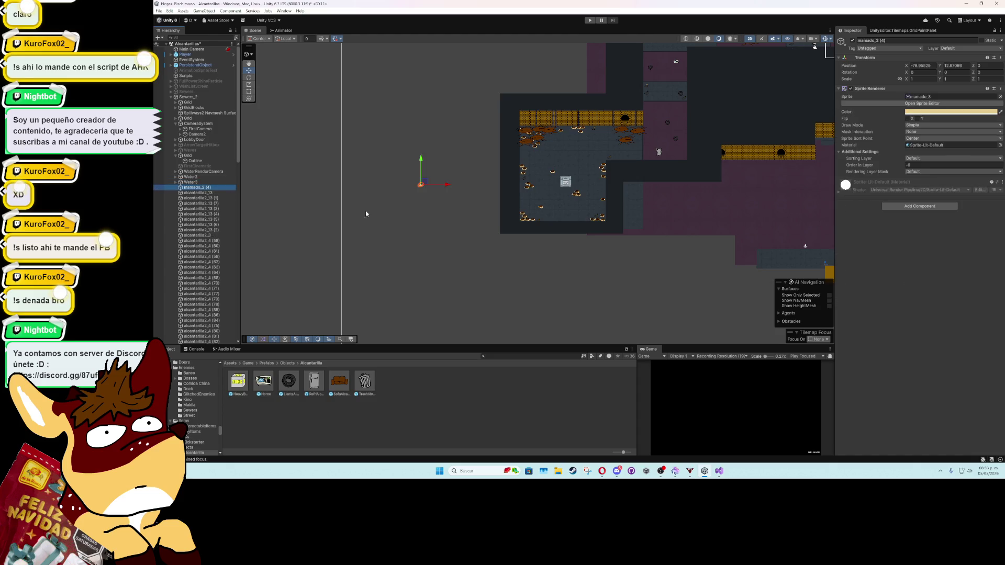
# Step: Move mamado_3 (4) up into the Sewers_2 rooms and zoom in on it
pyautogui.moveTo(420, 184)
pyautogui.mouseDown()
pyautogui.moveTo(556, 153)
pyautogui.moveTo(347, 288)
pyautogui.mouseUp()
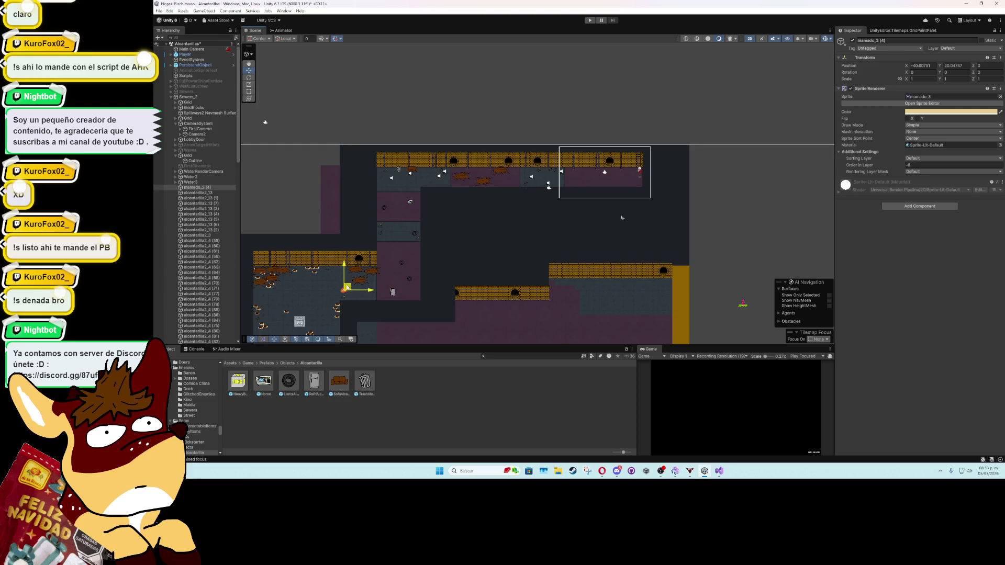
pyautogui.moveTo(545, 174)
pyautogui.mouseDown()
pyautogui.moveTo(506, 174)
pyautogui.moveTo(609, 211)
pyautogui.moveTo(602, 188)
pyautogui.moveTo(605, 208)
pyautogui.mouseUp()
pyautogui.press('f')
# Step: Duplicate the prop and place copies along the corridor and in the lower room
pyautogui.hotkey('ctrl', 'd')
pyautogui.hotkey('ctrl', 'd')
pyautogui.hscroll(-5, 603, 210)
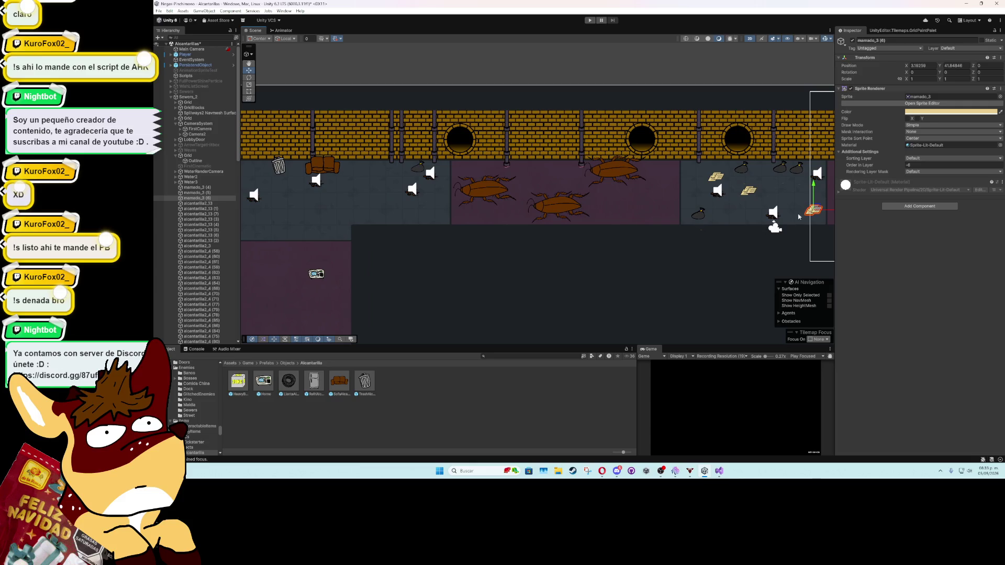
pyautogui.hotkey('ctrl', 'd')
pyautogui.moveTo(812, 209); pyautogui.dragTo(400, 183)
pyautogui.hscroll(-5, 401, 184)
pyautogui.hotkey('ctrl', 'd')
pyautogui.moveTo(638, 183)
pyautogui.mouseDown()
pyautogui.moveTo(471, 205)
pyautogui.moveTo(486, 208)
pyautogui.mouseUp()
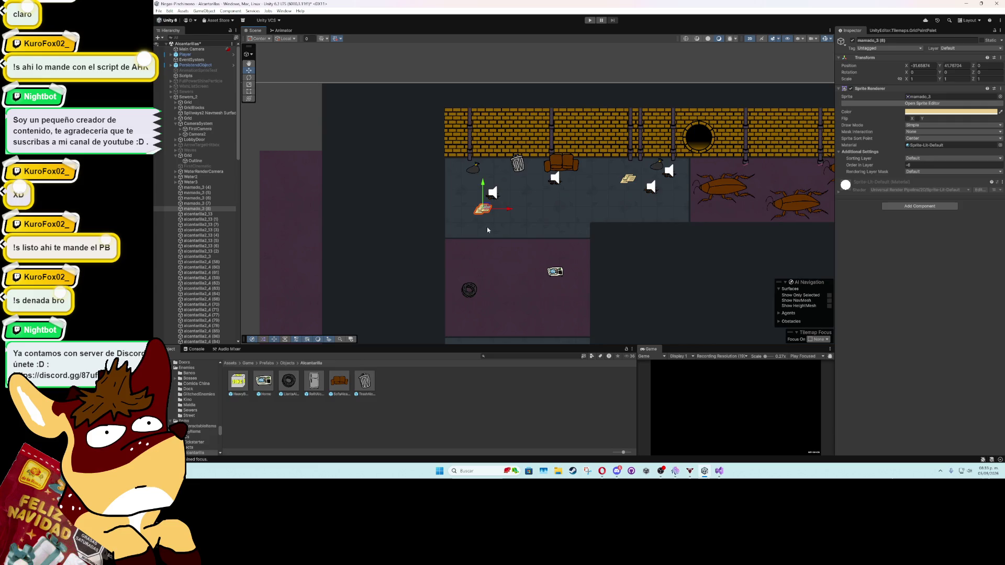
pyautogui.scroll(-5, 486, 209)
pyautogui.hotkey('ctrl', 'd')
pyautogui.moveTo(447, 104)
pyautogui.mouseDown()
pyautogui.moveTo(524, 238)
pyautogui.moveTo(489, 239)
pyautogui.moveTo(449, 278)
pyautogui.mouseUp()
# Step: Add more mamado_3 copies, spreading them down-left and further down the rooms
pyautogui.hotkey('ctrl', 'd')
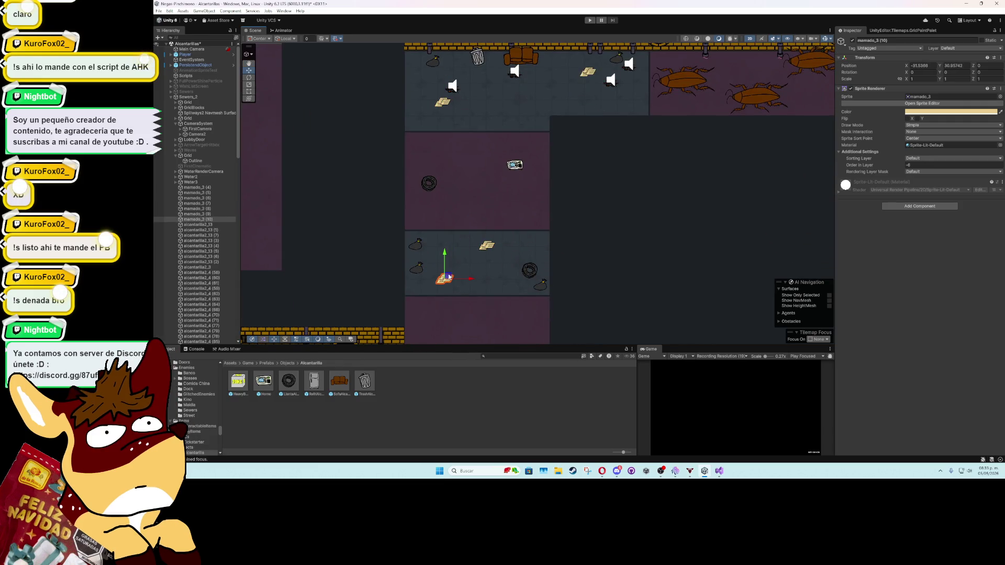
pyautogui.scroll(-5, 449, 299)
pyautogui.hotkey('ctrl', 'd')
pyautogui.moveTo(471, 140); pyautogui.dragTo(407, 276)
pyautogui.scroll(-5, 408, 276)
pyautogui.hotkey('ctrl', 'd')
pyautogui.moveTo(509, 198)
pyautogui.mouseDown()
pyautogui.moveTo(452, 245)
pyautogui.moveTo(335, 178)
pyautogui.moveTo(349, 186)
pyautogui.mouseUp()
pyautogui.hotkey('ctrl', 'd')
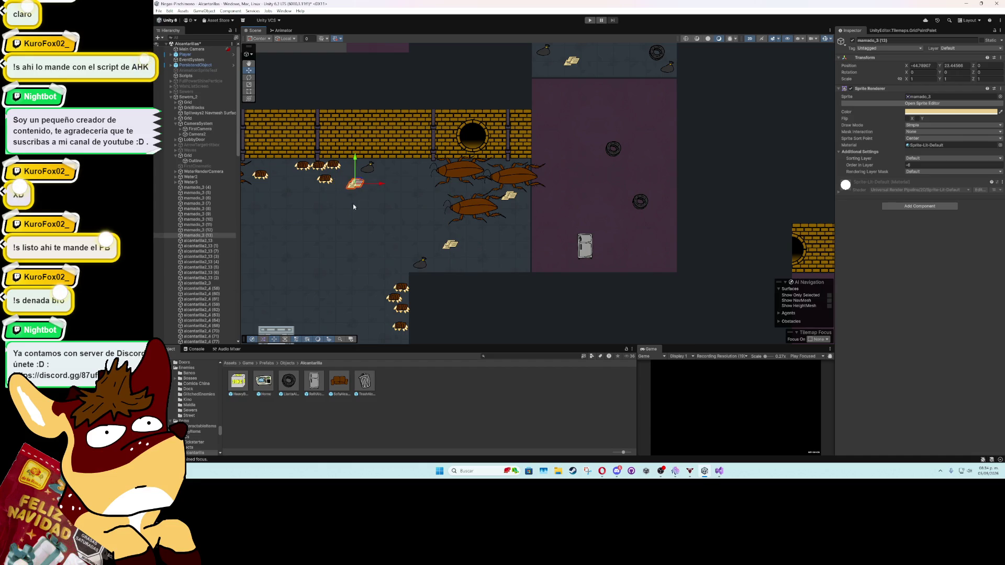
pyautogui.moveTo(349, 228); pyautogui.dragTo(604, 176)
pyautogui.hotkey('ctrl', 'd')
pyautogui.moveTo(603, 134)
pyautogui.mouseDown()
pyautogui.moveTo(582, 225)
pyautogui.moveTo(506, 180)
pyautogui.moveTo(417, 250)
pyautogui.moveTo(534, 272)
pyautogui.moveTo(629, 305)
pyautogui.mouseUp()
pyautogui.hotkey('ctrl', 'd')
# Step: Duplicate mamado_3 (15) and place further copies in the room
pyautogui.click(578, 221)
pyautogui.click(580, 229)
pyautogui.hotkey('ctrl', 'd')
pyautogui.hotkey('ctrl', 'd')
pyautogui.scroll(-5, 629, 305)
pyautogui.hotkey('ctrl', 'd')
pyautogui.moveTo(617, 165)
pyautogui.mouseDown()
pyautogui.moveTo(601, 198)
pyautogui.moveTo(614, 214)
pyautogui.moveTo(622, 211)
pyautogui.moveTo(455, 216)
pyautogui.mouseUp()
pyautogui.hotkey('ctrl', 'd')
pyautogui.hotkey('ctrl', 'd')
# Step: Save the sewer scene
pyautogui.click(458, 226)
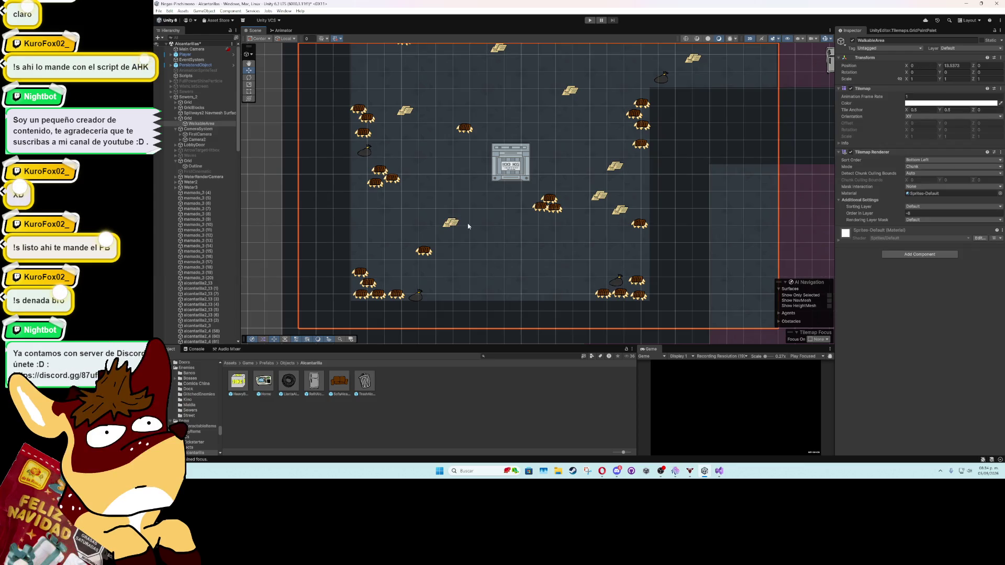
pyautogui.hotkey('ctrl', 's')
pyautogui.click(275, 274)
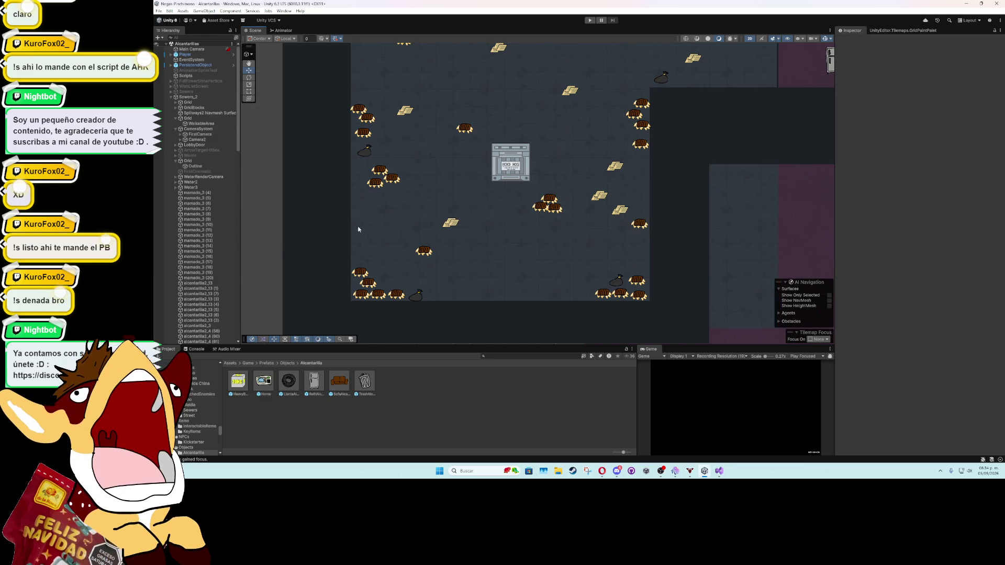
pyautogui.scroll(-3, 392, 230)
pyautogui.scroll(-1, 392, 230)
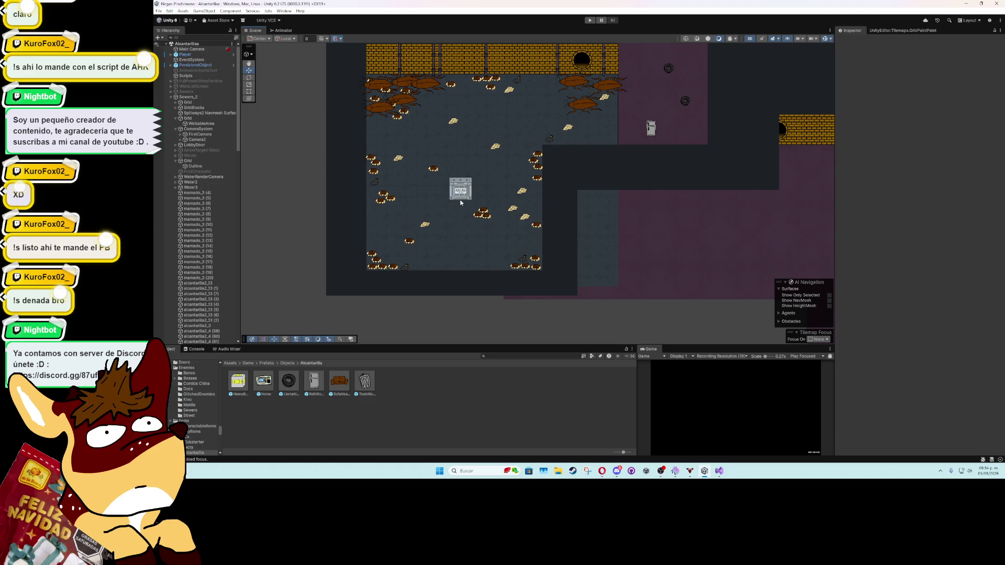
pyautogui.scroll(1, 461, 202)
pyautogui.click(465, 188)
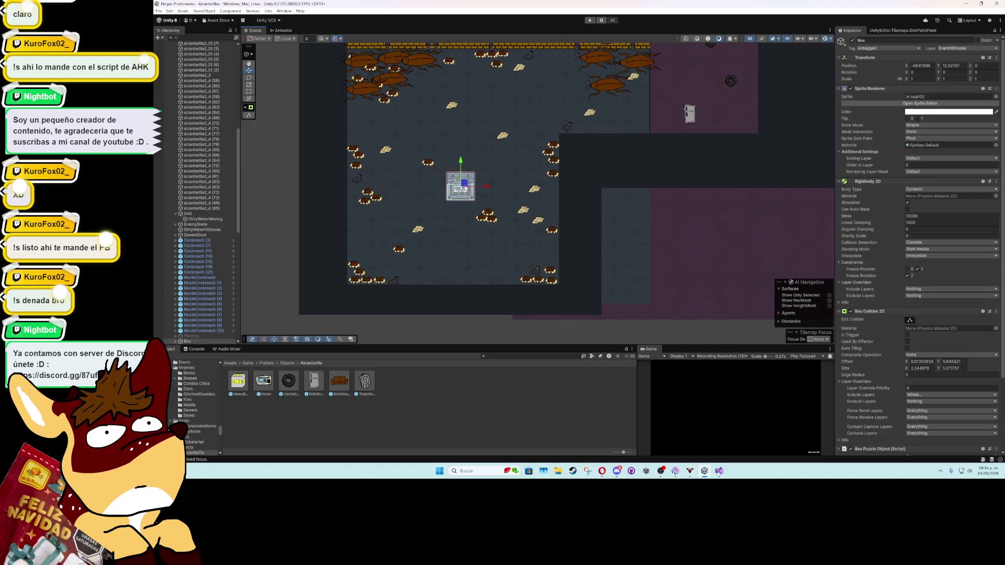
# Step: Collapse the Grid entry, frame the brick corridor and select Sewers_2's LobbyDoor
pyautogui.click(176, 214)
pyautogui.scroll(10, 178, 199)
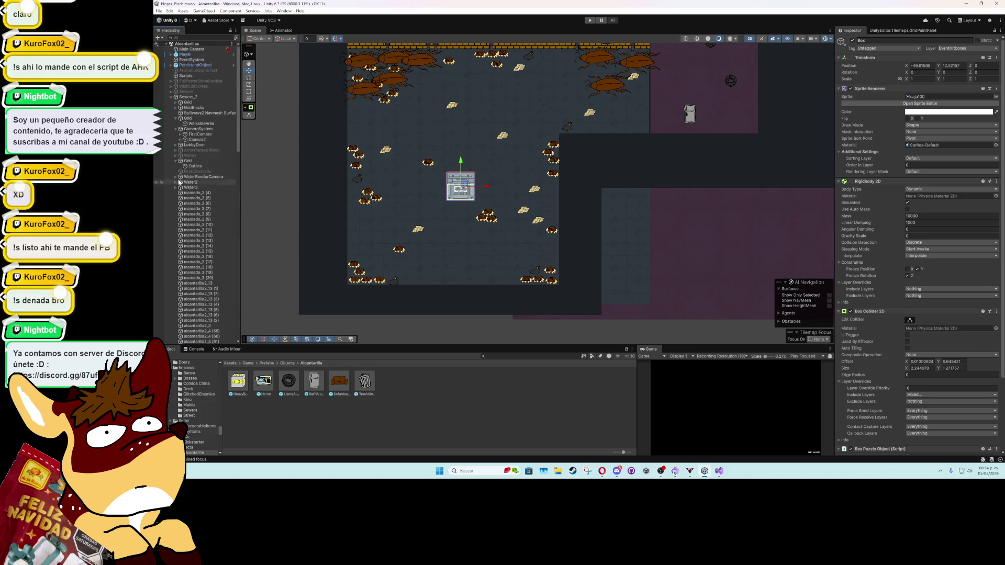
pyautogui.click(172, 98)
pyautogui.doubleClick(179, 98)
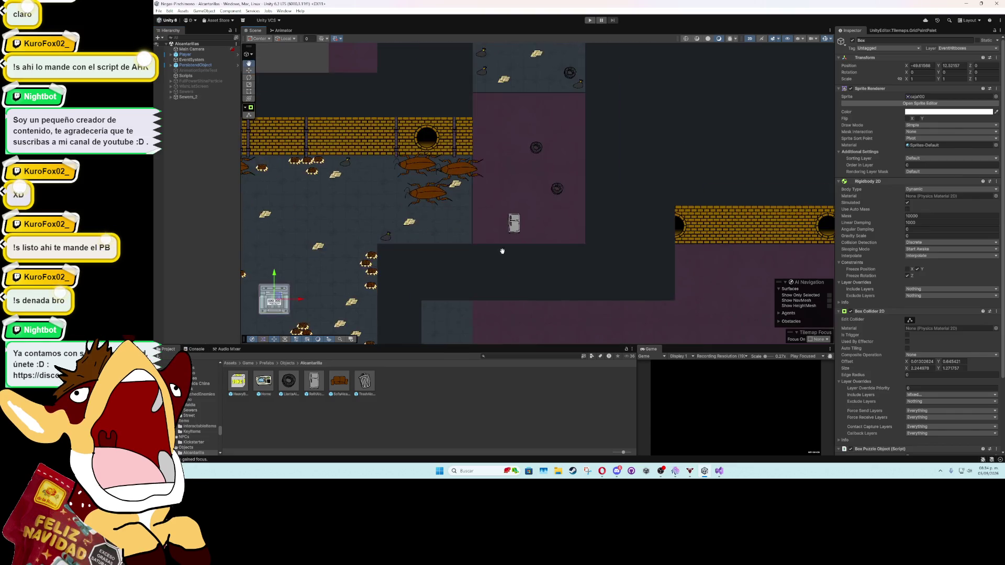
pyautogui.click(173, 97)
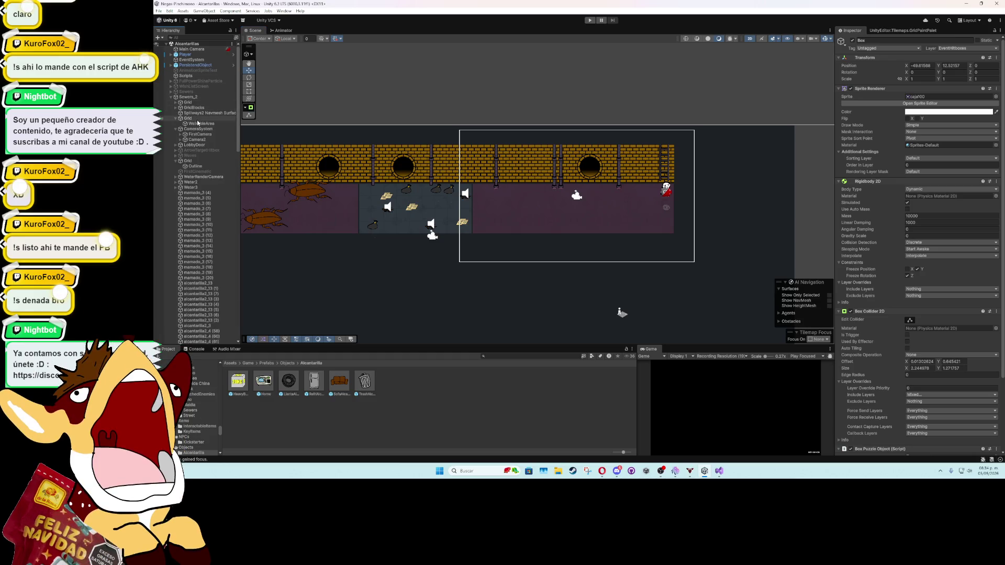
pyautogui.click(196, 145)
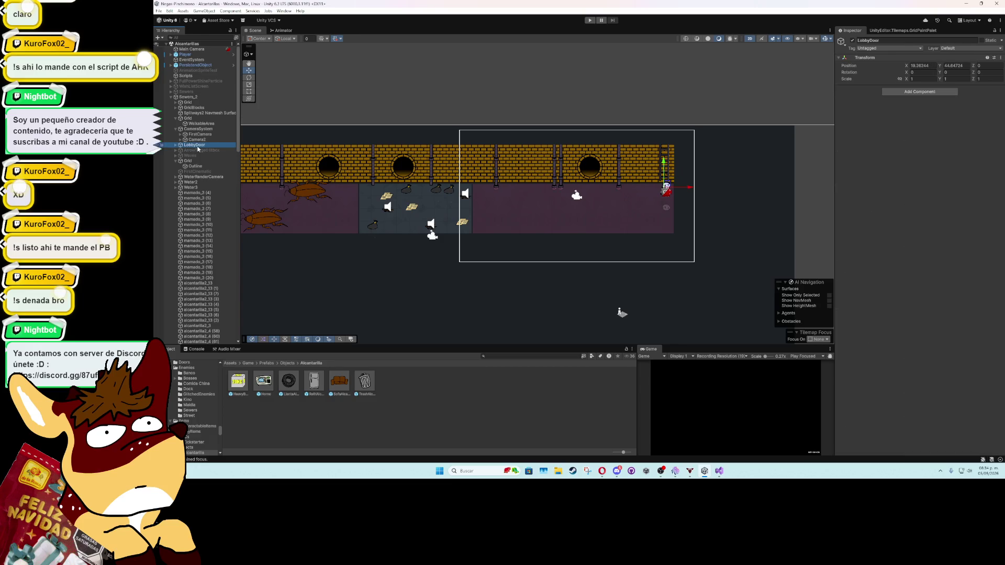
# Step: Set Sewers as the New Room on the LobbyDoor sprite's Door Interactable
pyautogui.click(176, 146)
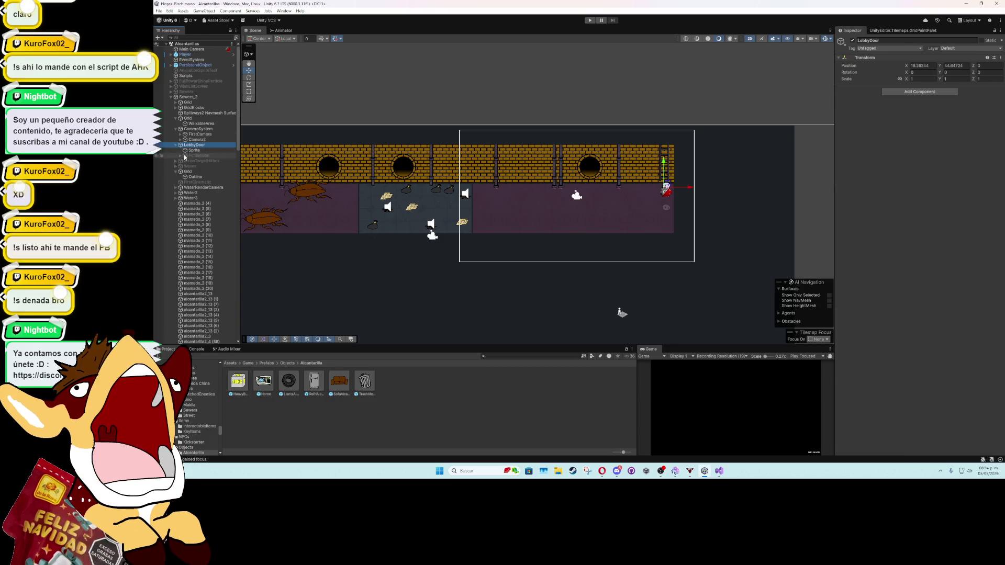
pyautogui.click(191, 151)
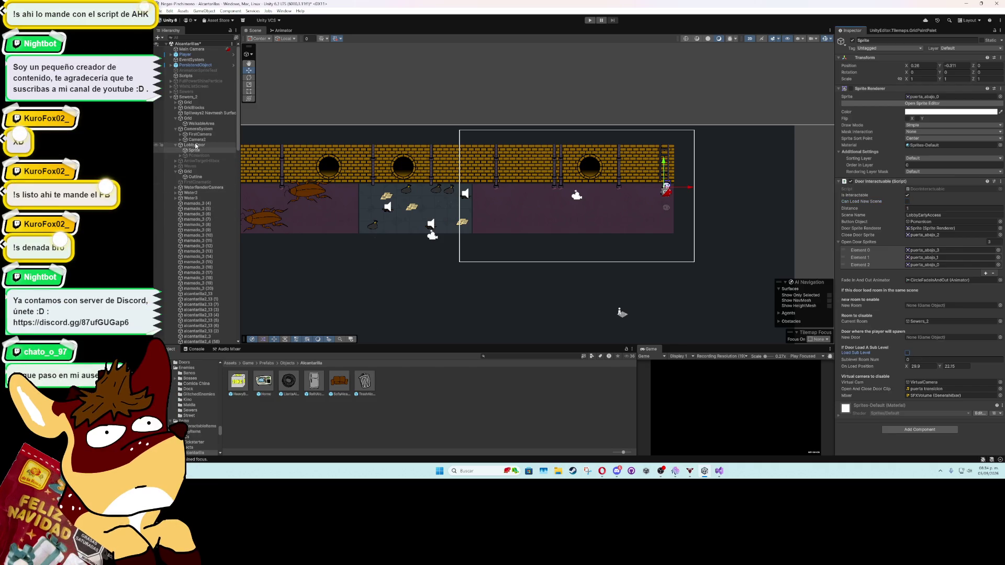
pyautogui.moveTo(198, 152)
pyautogui.mouseDown()
pyautogui.moveTo(199, 92)
pyautogui.moveTo(929, 226)
pyautogui.moveTo(910, 264)
pyautogui.moveTo(926, 287)
pyautogui.moveTo(921, 385)
pyautogui.moveTo(918, 309)
pyautogui.mouseUp()
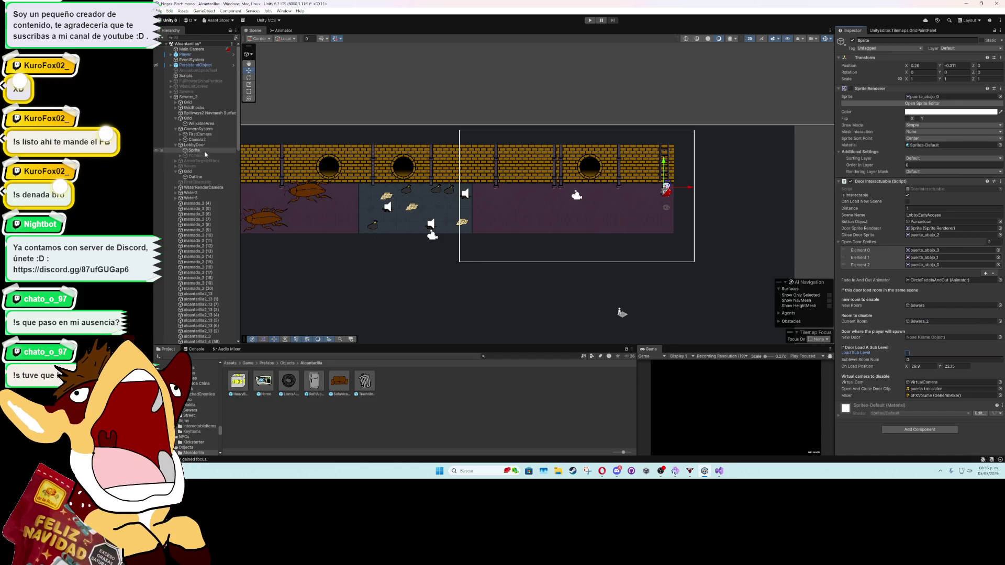
# Step: Assign SewersDoor as the lobby door's New Door spawn point
pyautogui.click(171, 92)
pyautogui.moveTo(238, 130)
pyautogui.mouseDown()
pyautogui.moveTo(240, 293)
pyautogui.moveTo(241, 269)
pyautogui.mouseUp()
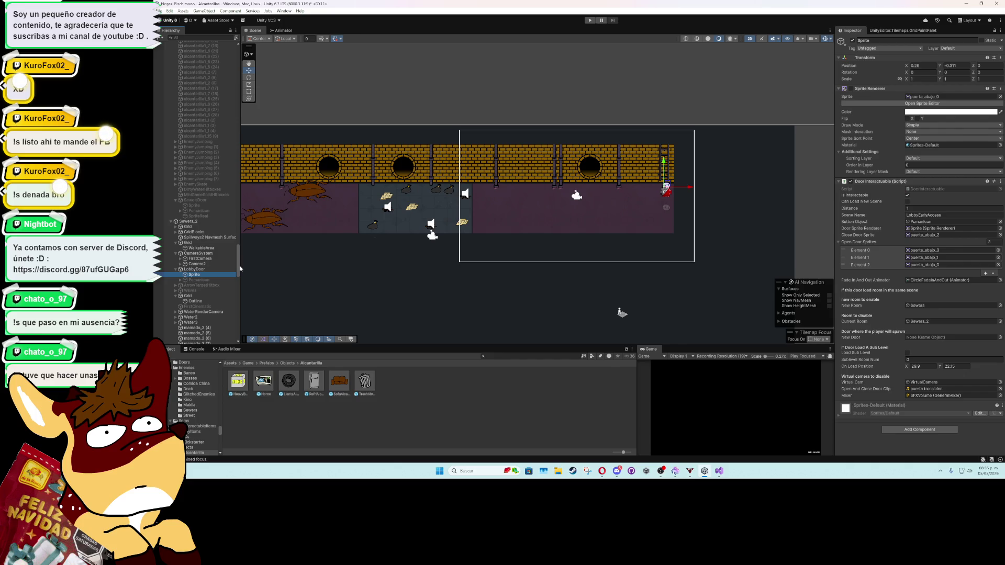
pyautogui.moveTo(197, 200)
pyautogui.mouseDown()
pyautogui.moveTo(910, 352)
pyautogui.moveTo(916, 342)
pyautogui.mouseUp()
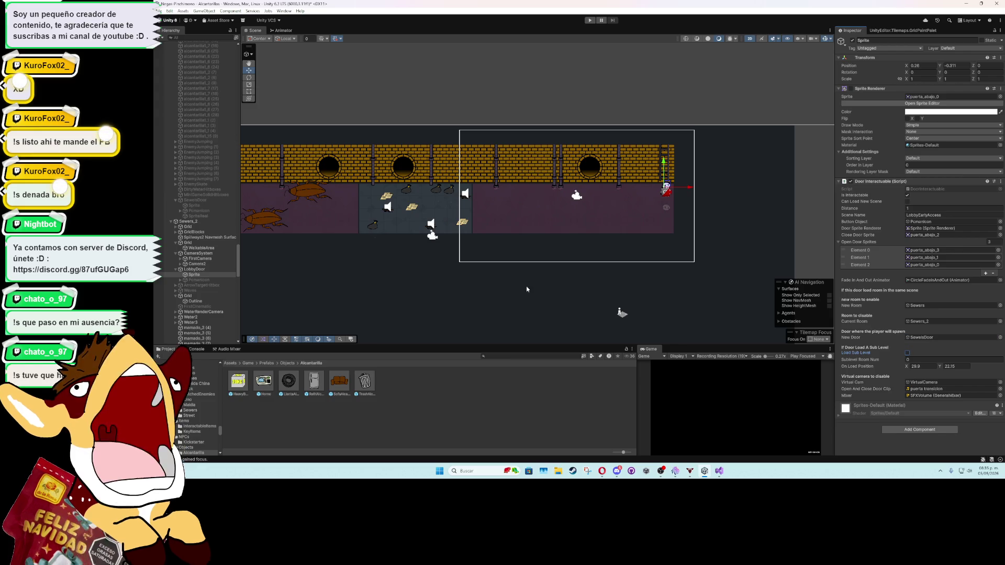
pyautogui.click(204, 205)
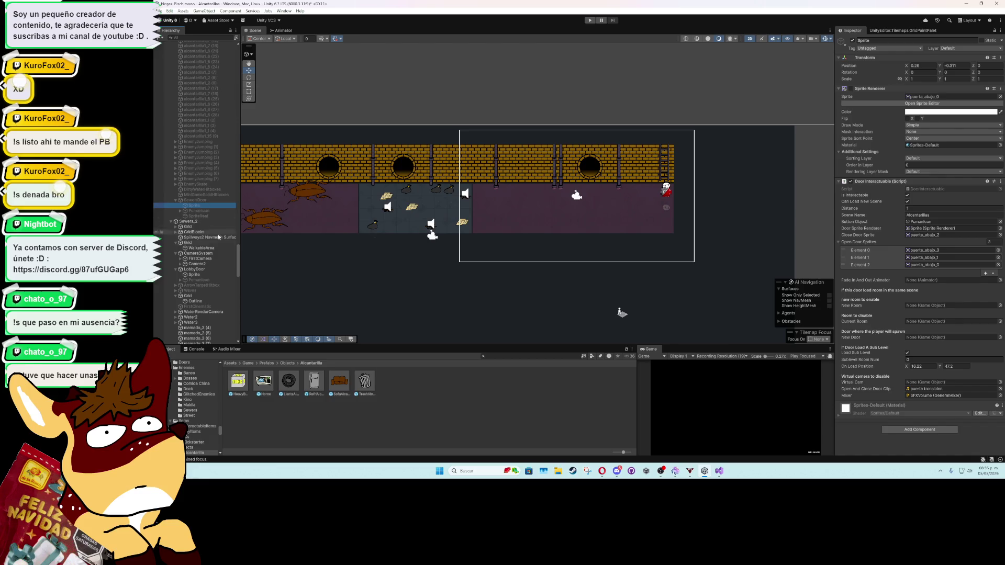
pyautogui.scroll(15, 232, 222)
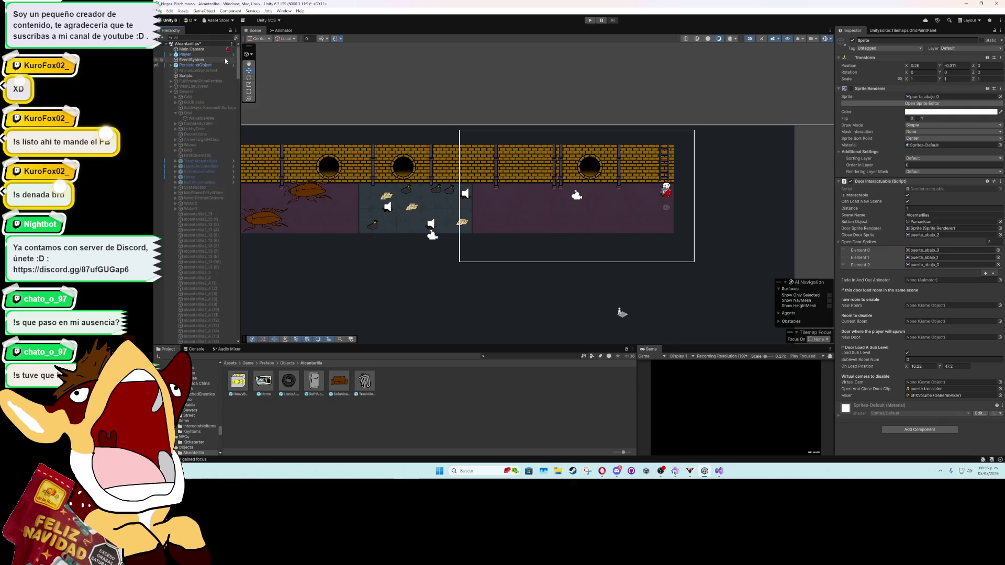
# Step: Tick the Sewers room's active checkbox in the Inspector
pyautogui.click(206, 93)
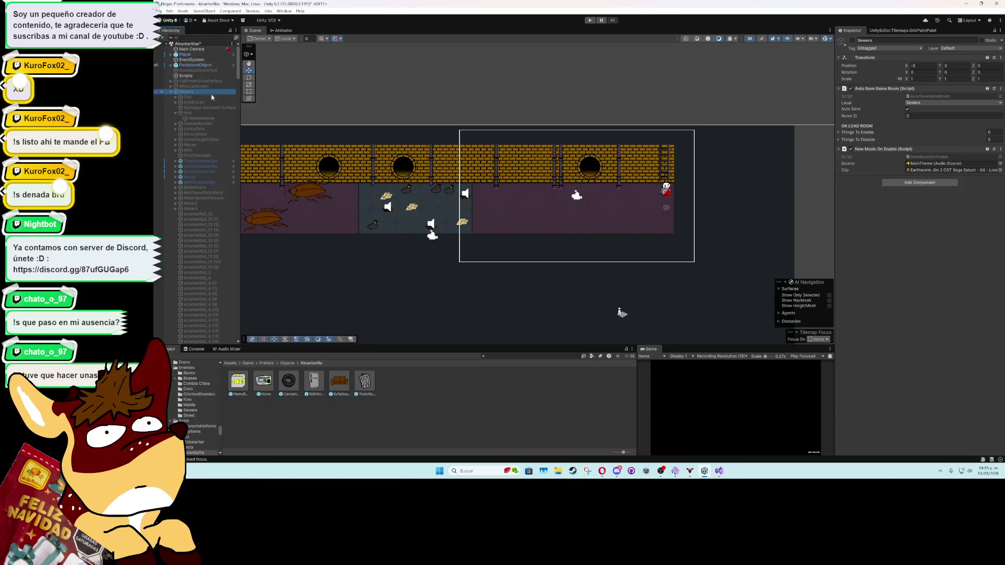
pyautogui.click(852, 40)
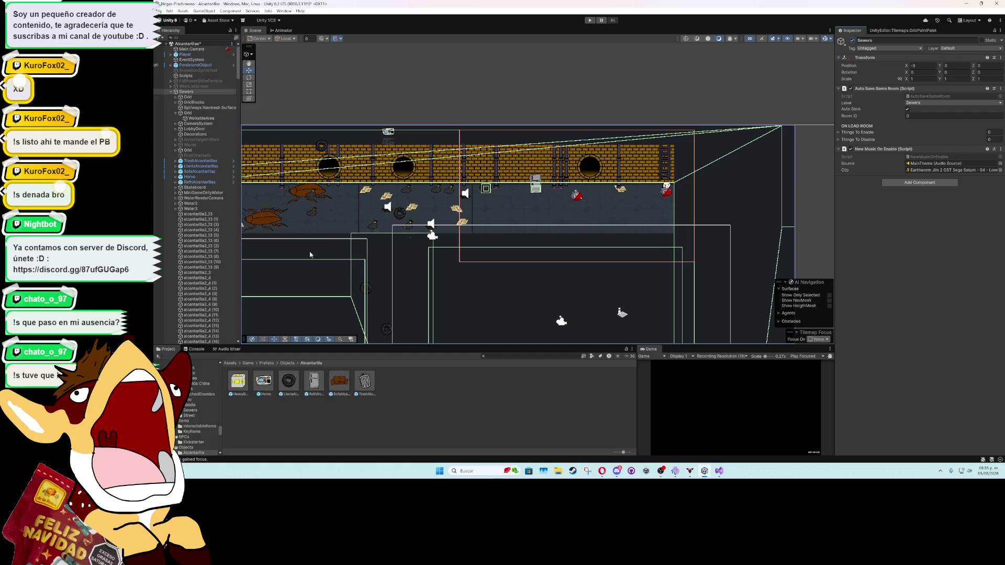
pyautogui.scroll(-15, 211, 262)
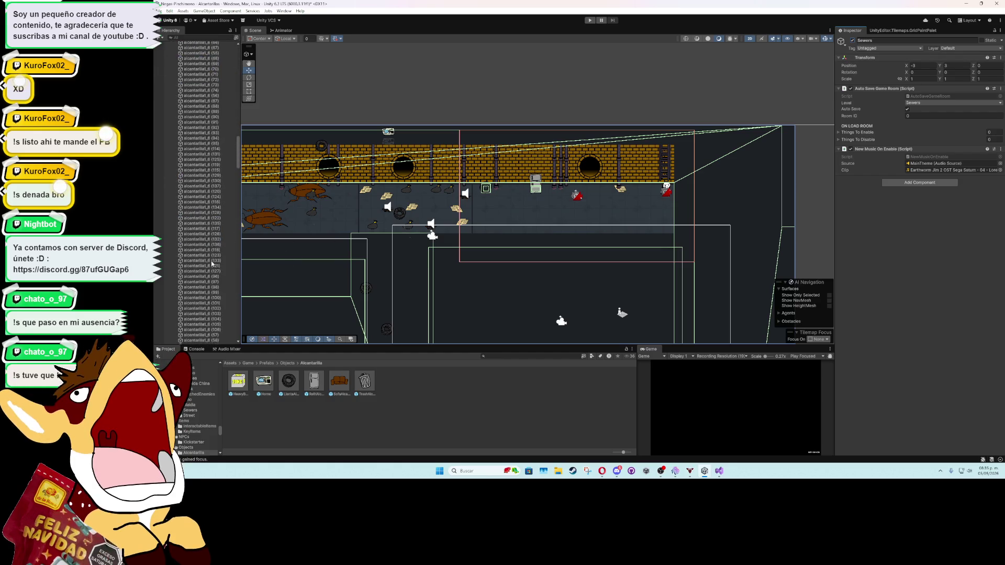
pyautogui.scroll(-10, 210, 262)
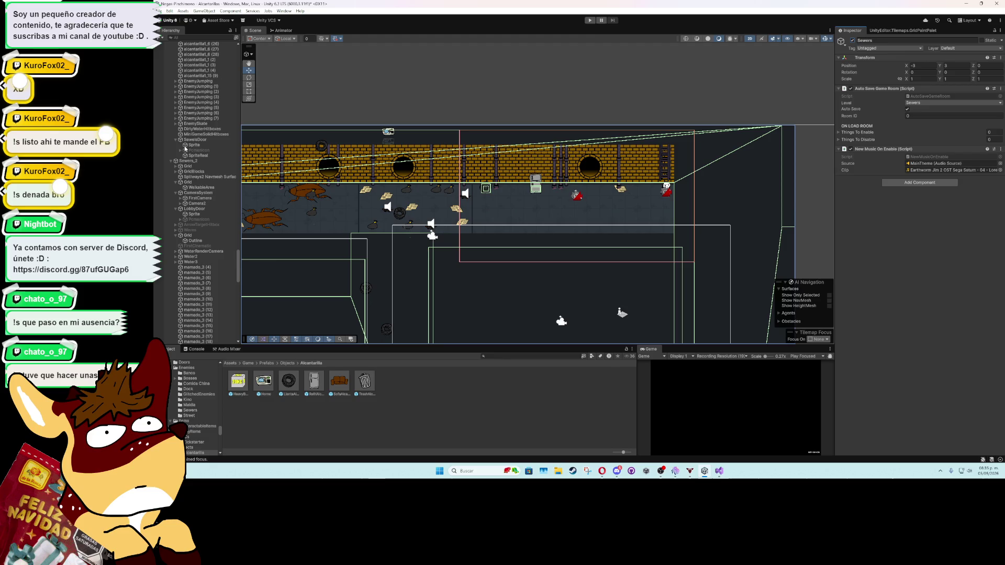
# Step: Select LobbyDoor, then select SewersDoor
pyautogui.click(197, 210)
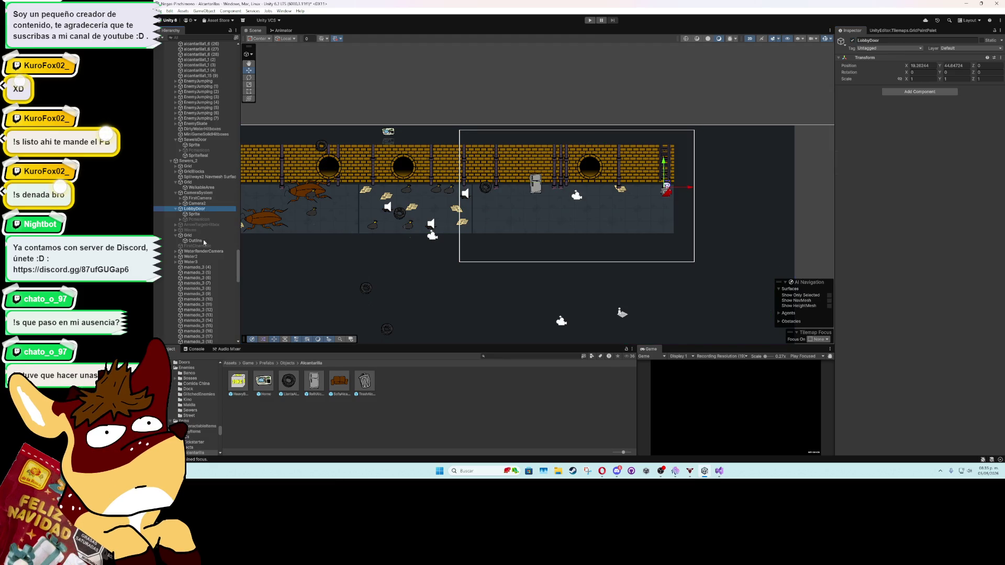
pyautogui.scroll(-15, 204, 240)
pyautogui.scroll(15, 203, 245)
pyautogui.scroll(3, 209, 236)
pyautogui.click(201, 204)
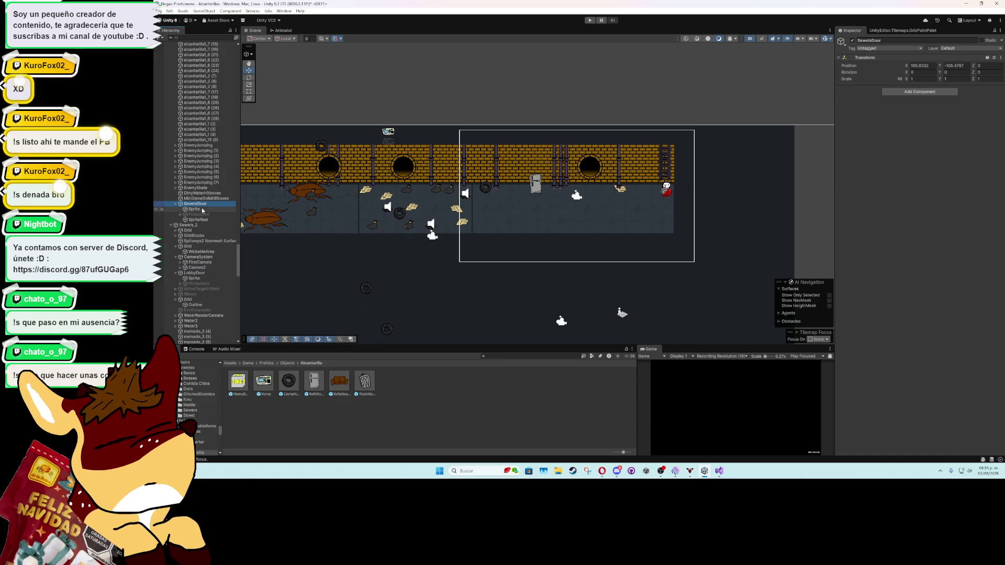
# Step: On the SewersDoor sprite, untick Load Sub Level and set New Room to Sewers_2
pyautogui.click(203, 210)
pyautogui.scroll(-10, 352, 247)
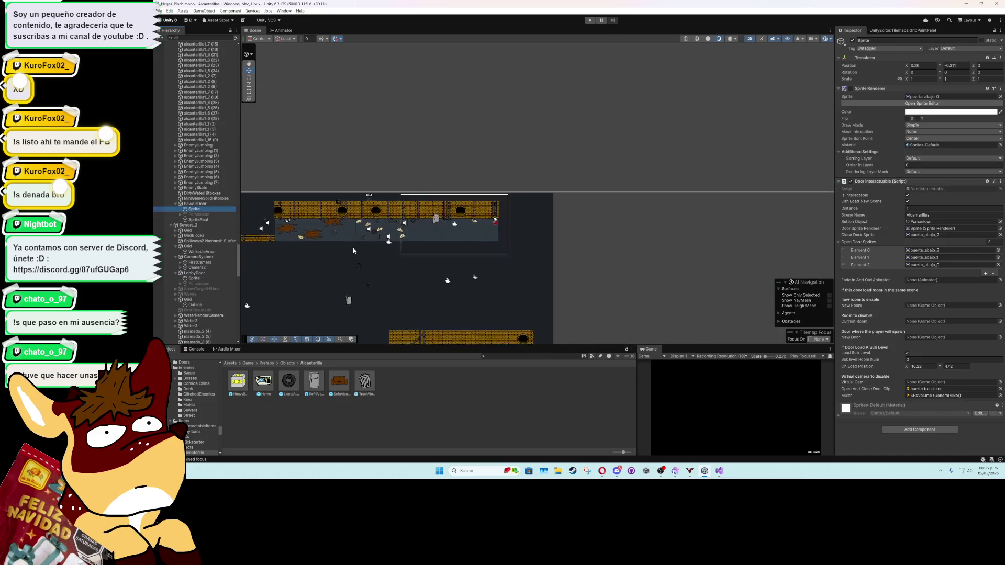
pyautogui.press('f')
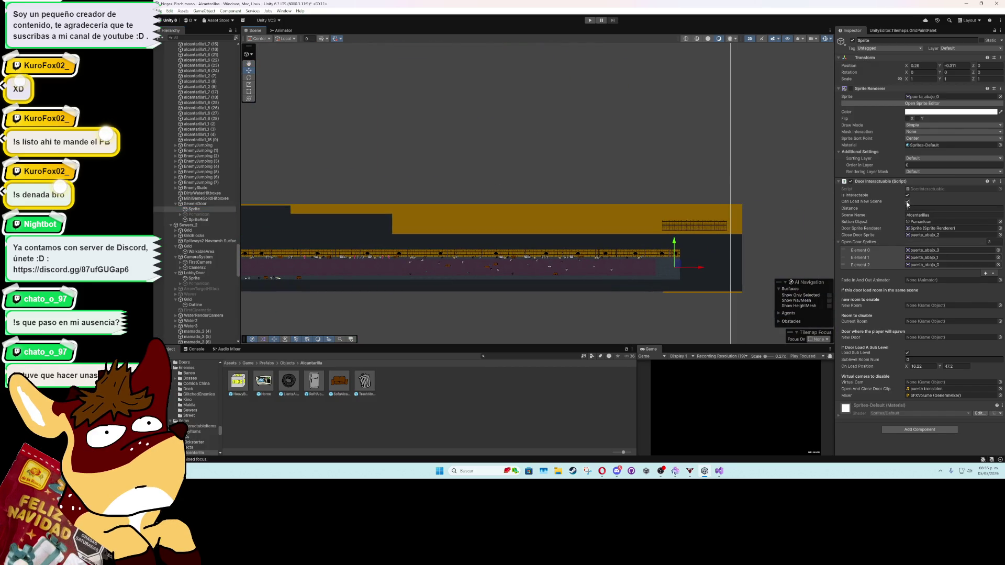
pyautogui.click(908, 354)
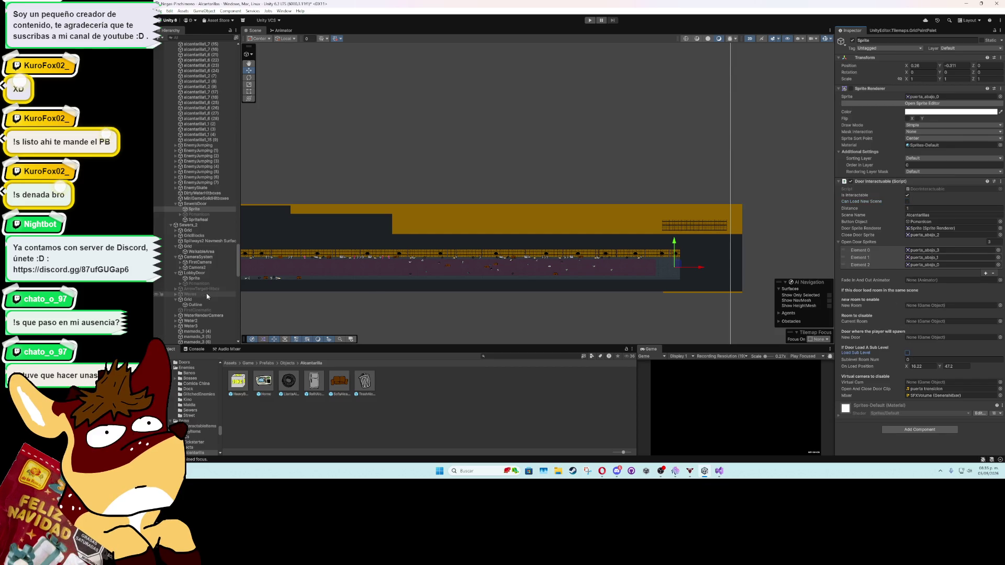
pyautogui.scroll(-6, 207, 297)
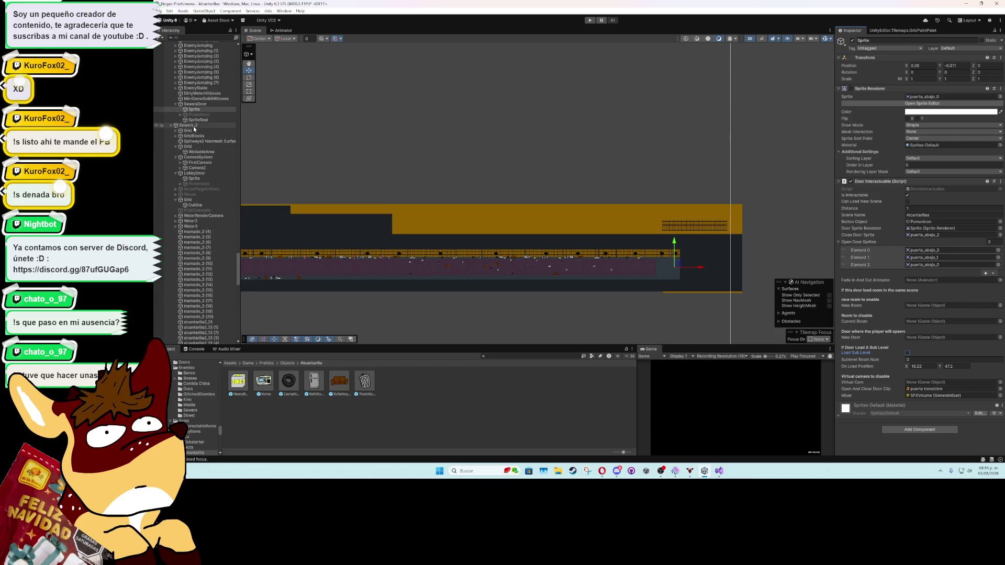
pyautogui.moveTo(919, 306); pyautogui.dragTo(921, 307)
# Step: Set Sewers as the door's Current Room and LobbyDoor as its New Door
pyautogui.moveTo(238, 261); pyautogui.dragTo(245, 56)
pyautogui.moveTo(193, 76)
pyautogui.mouseDown()
pyautogui.moveTo(532, 153)
pyautogui.moveTo(928, 318)
pyautogui.mouseUp()
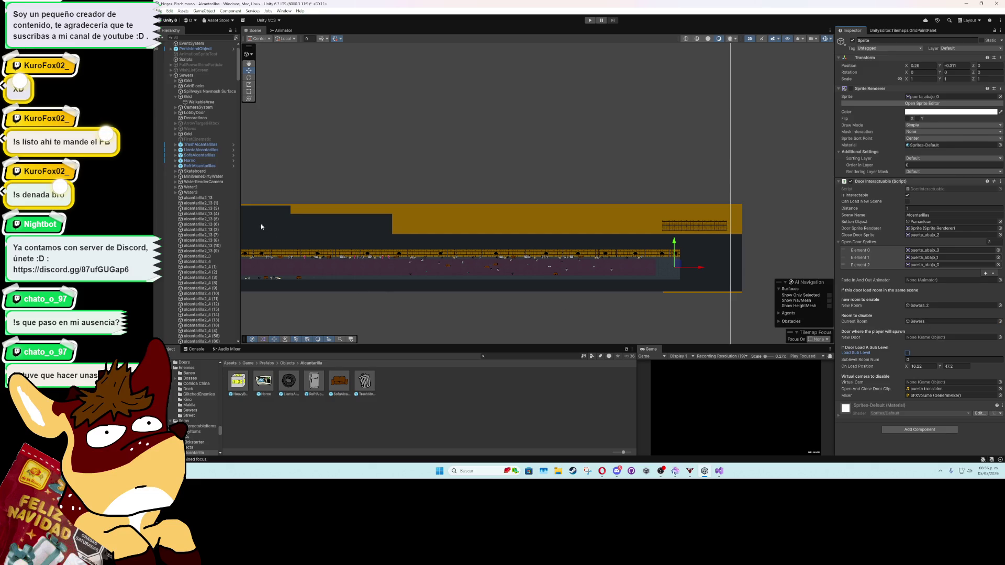
pyautogui.click(172, 77)
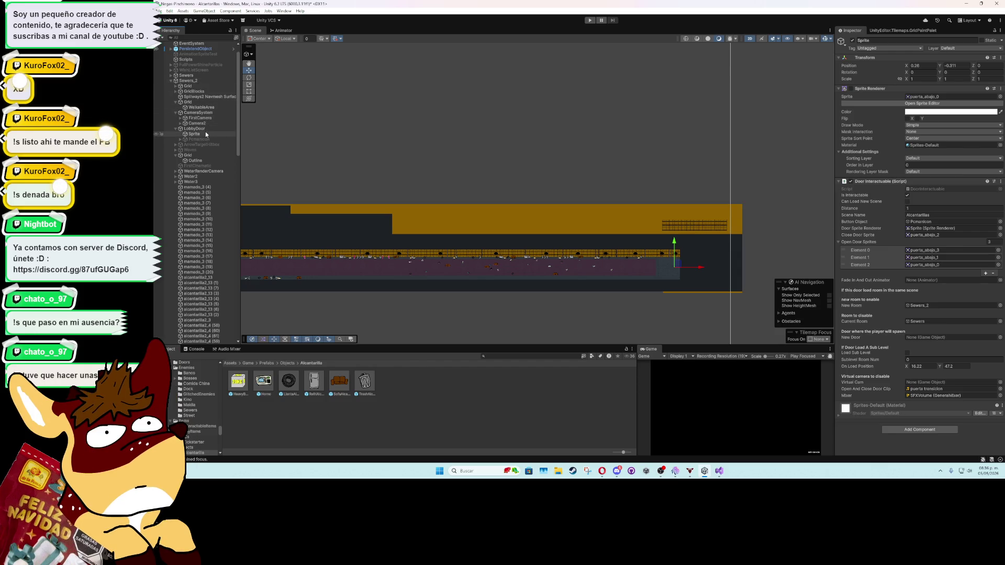
pyautogui.moveTo(924, 331); pyautogui.dragTo(927, 338)
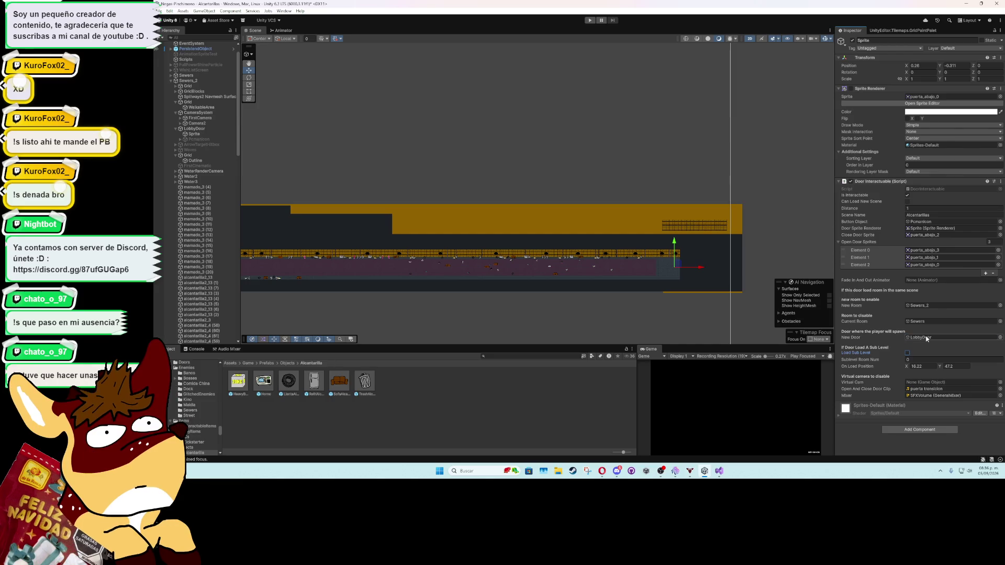
pyautogui.click(171, 81)
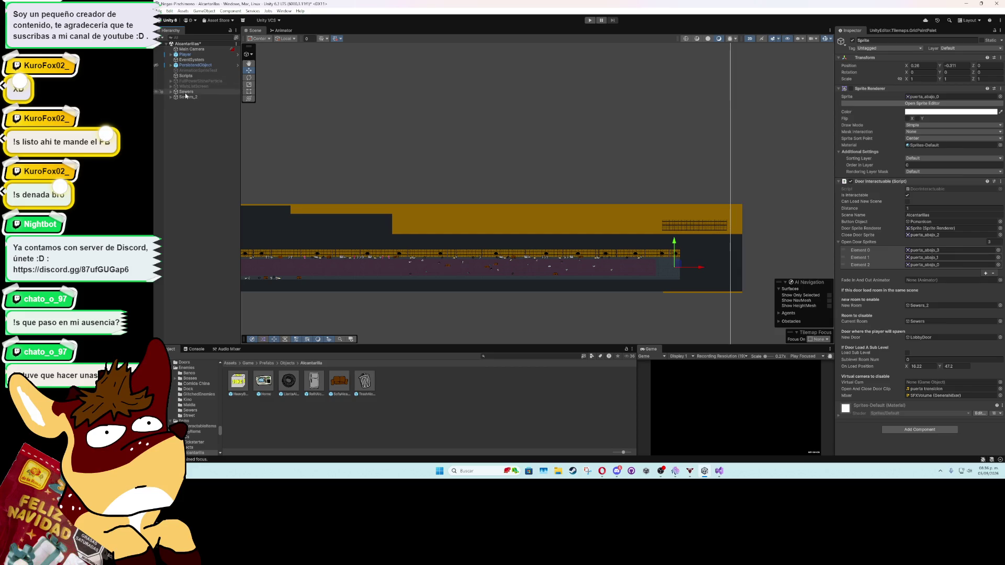
# Step: Untick the Sewers room's active checkbox and expand Sewers_2
pyautogui.click(186, 92)
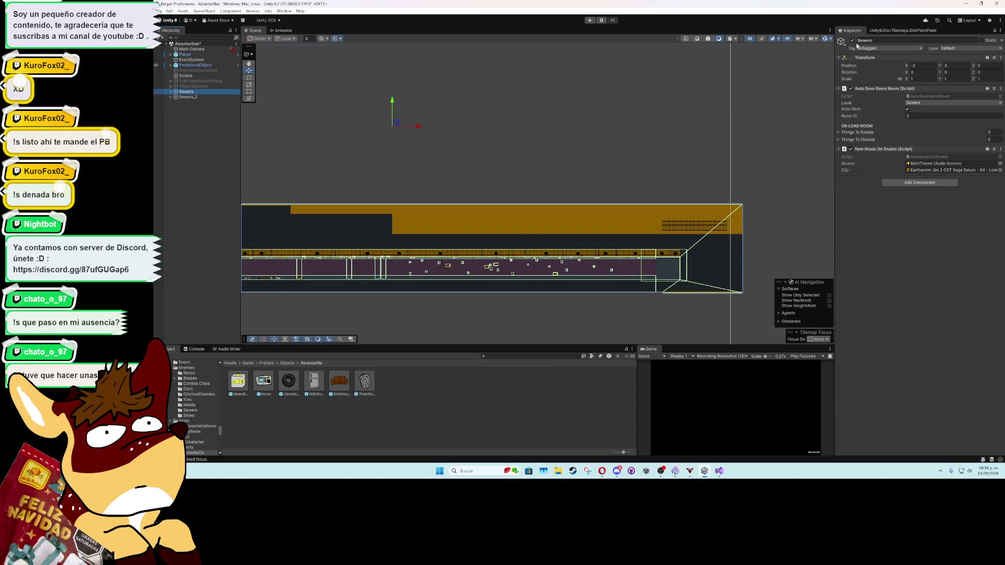
pyautogui.click(853, 41)
pyautogui.click(198, 97)
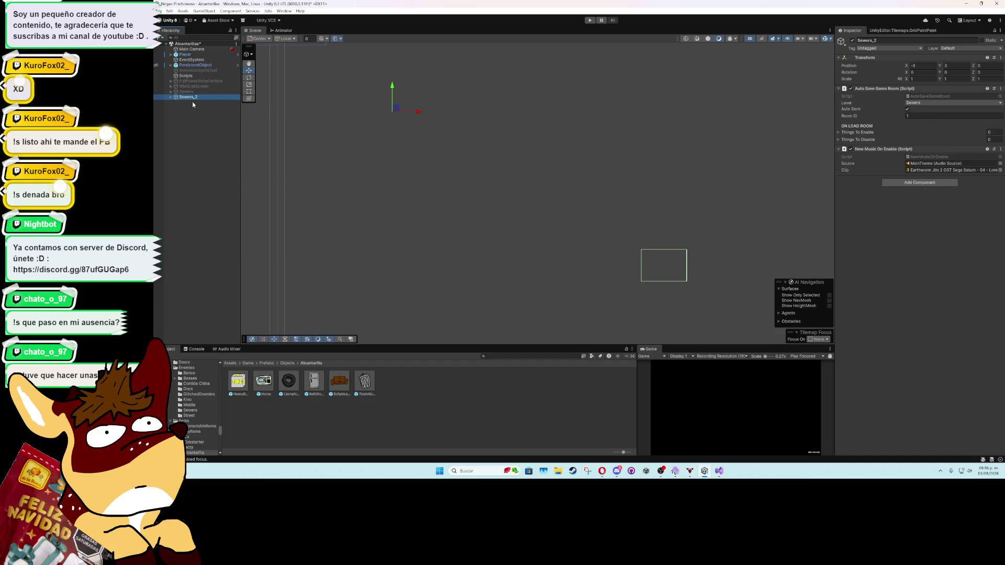
pyautogui.click(171, 97)
# Step: Review the LobbyDoor sprite's door settings
pyautogui.click(194, 145)
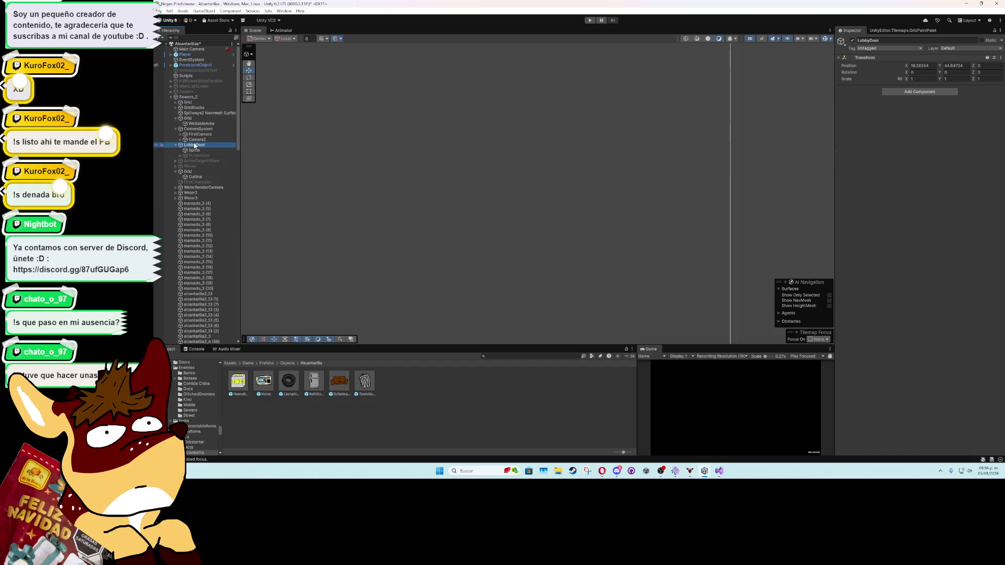
pyautogui.click(197, 150)
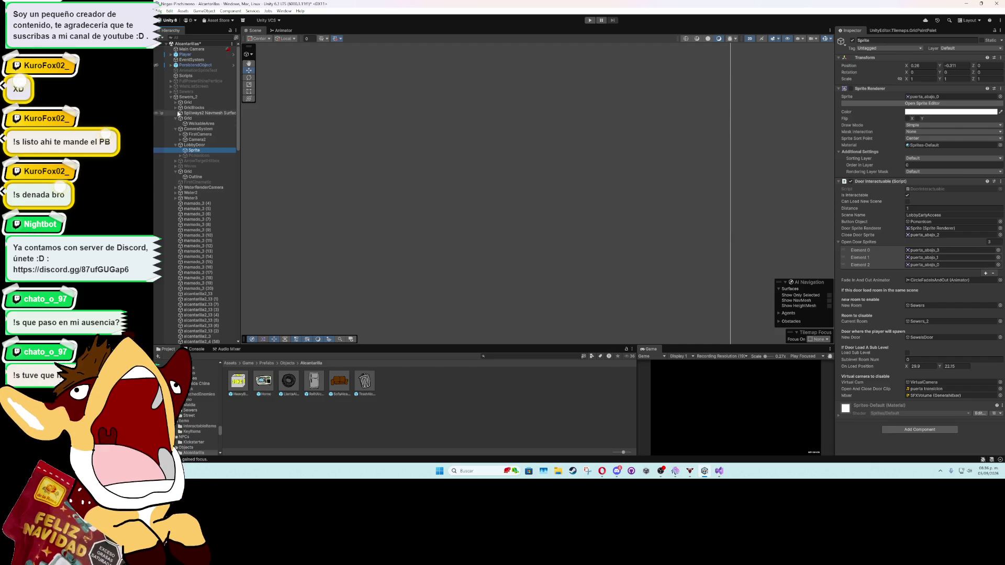
pyautogui.moveTo(238, 104)
pyautogui.mouseDown()
pyautogui.moveTo(228, 345)
pyautogui.moveTo(237, 260)
pyautogui.mouseUp()
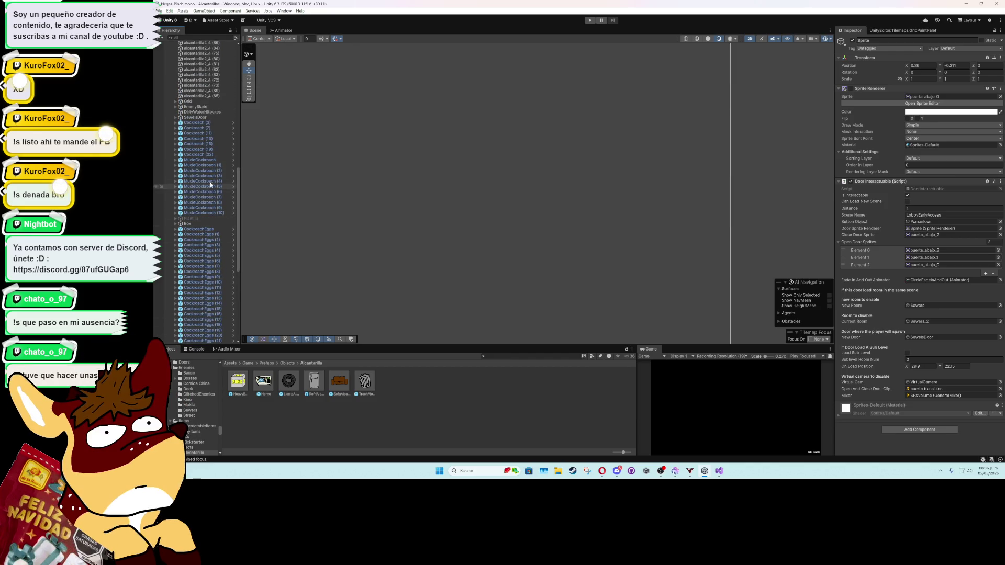
# Step: Select SewersDoor and frame it in the Scene view
pyautogui.click(195, 117)
pyautogui.press('f')
pyautogui.scroll(-5, 428, 190)
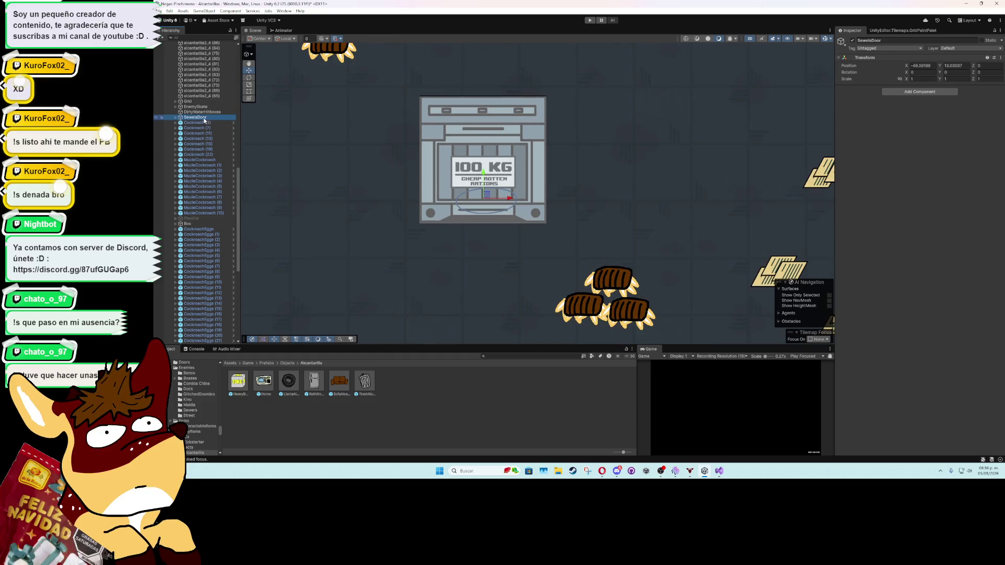
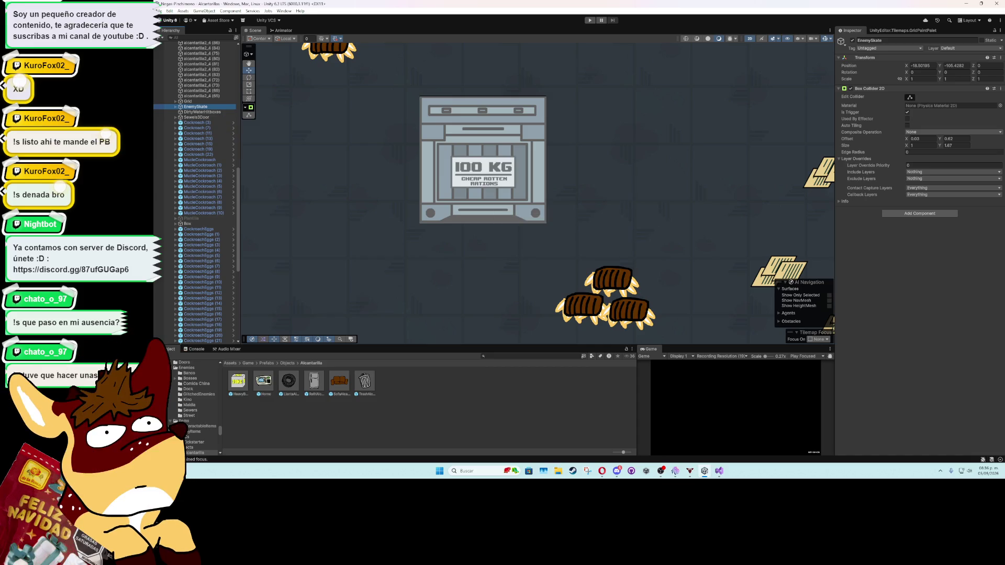
# Step: Deselect EnemySkate and pan the scene up to the map's top edge
pyautogui.scroll(-5, 466, 259)
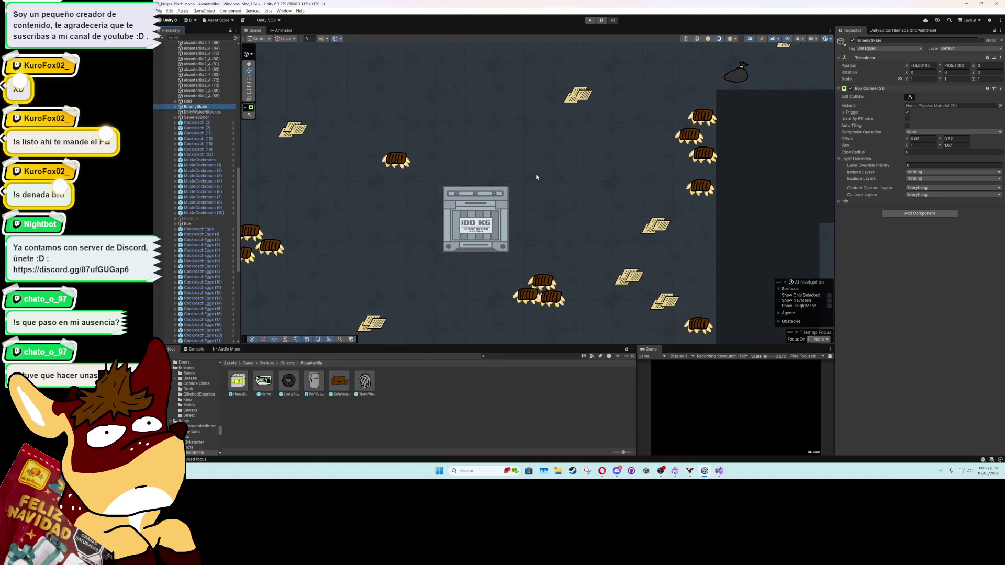
pyautogui.scroll(-8, 536, 177)
pyautogui.scroll(3, 503, 210)
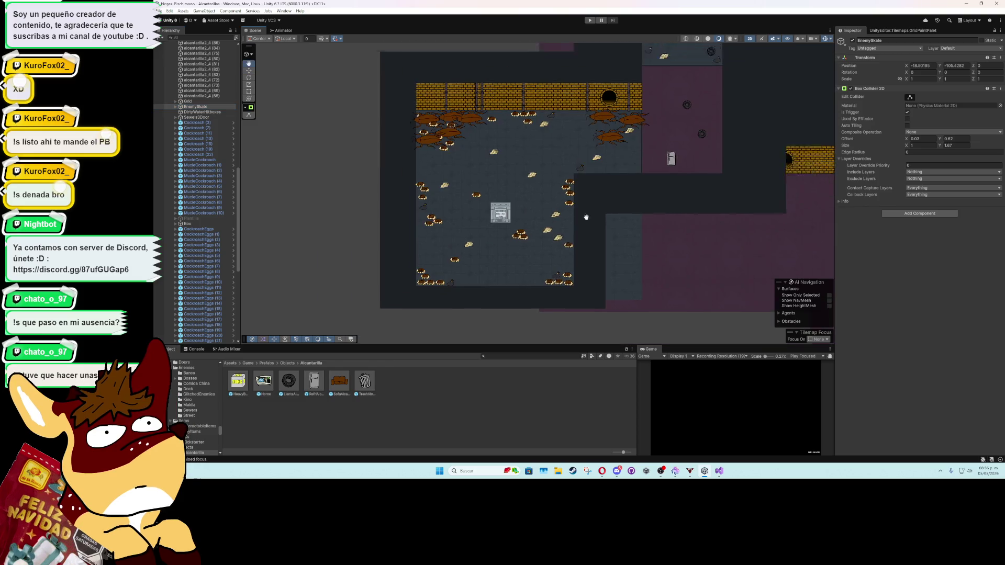
pyautogui.scroll(-1, 494, 256)
pyautogui.click(406, 83)
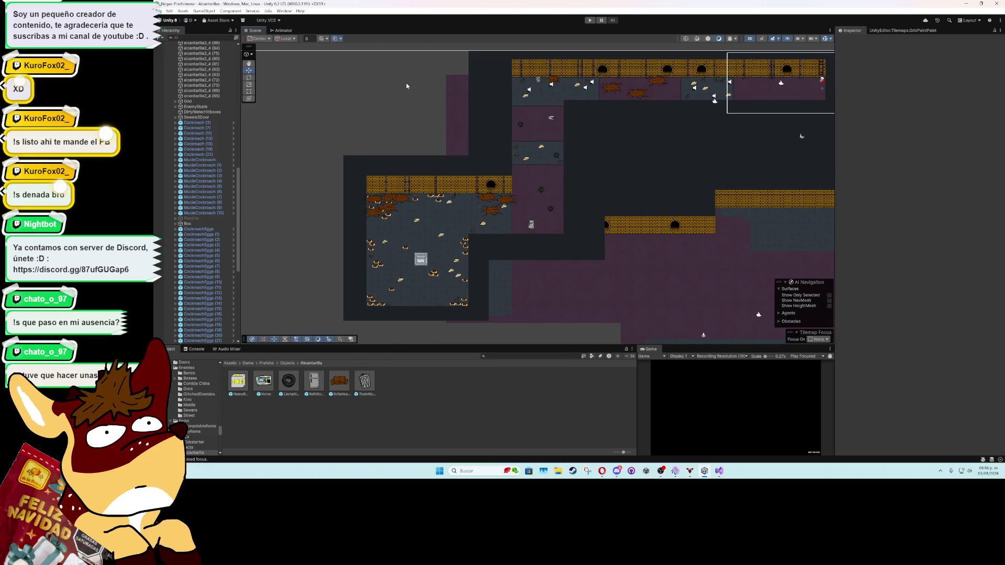
pyautogui.moveTo(677, 138); pyautogui.dragTo(624, 167)
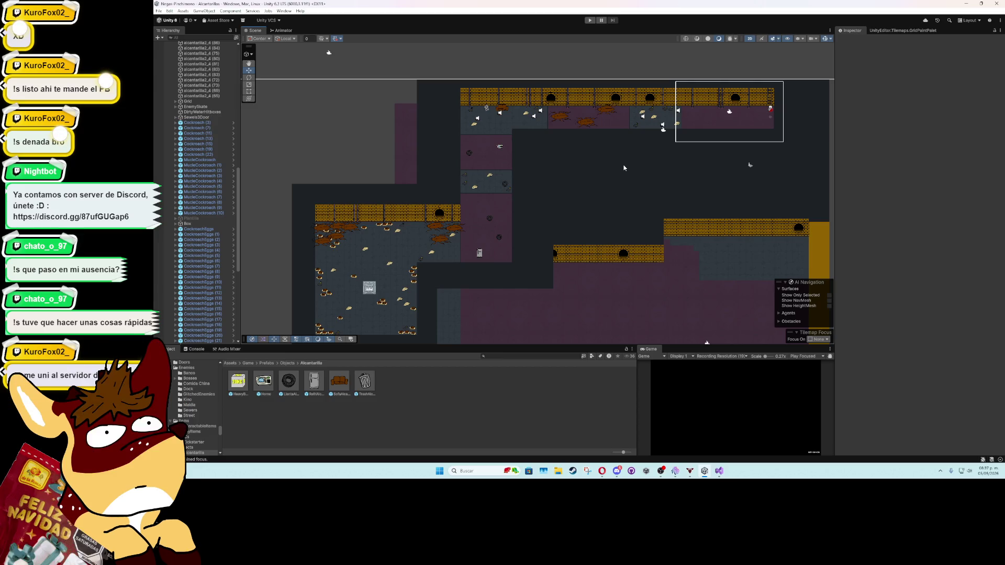
pyautogui.moveTo(238, 170); pyautogui.dragTo(242, 54)
pyautogui.scroll(1, 209, 75)
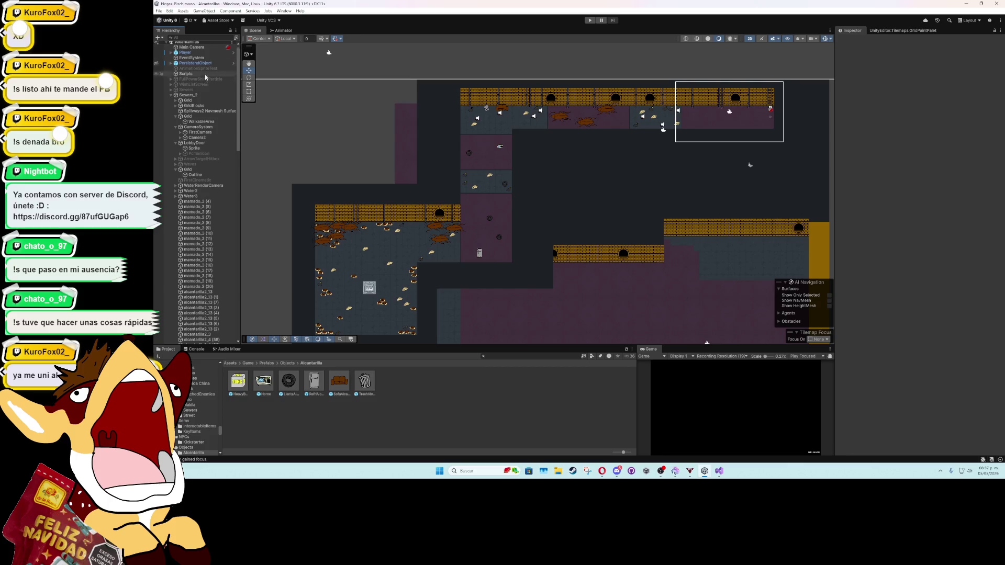
# Step: Collapse and deactivate Sewers_2, then bring up File > Open Recent Scene
pyautogui.click(171, 96)
pyautogui.click(188, 97)
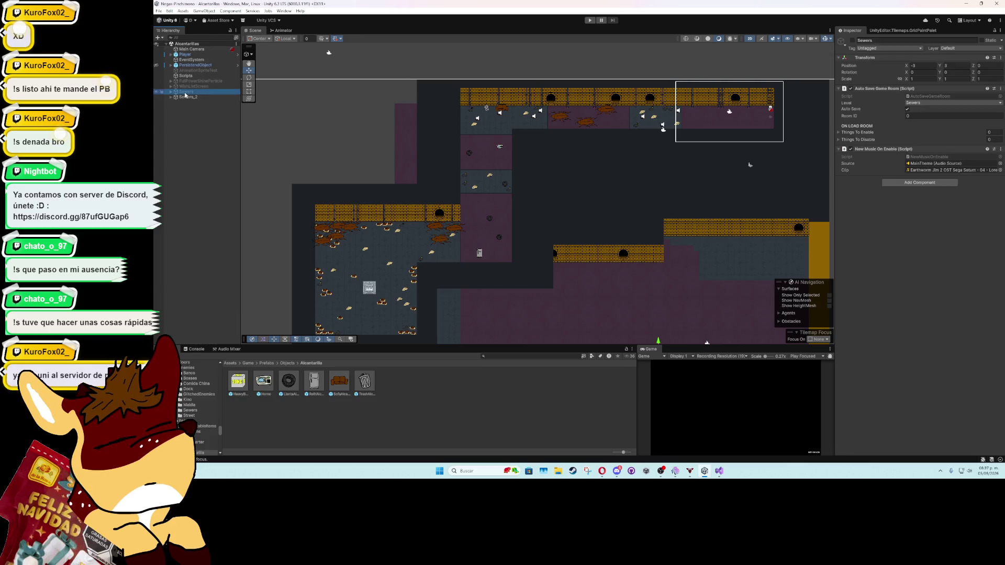
pyautogui.click(854, 41)
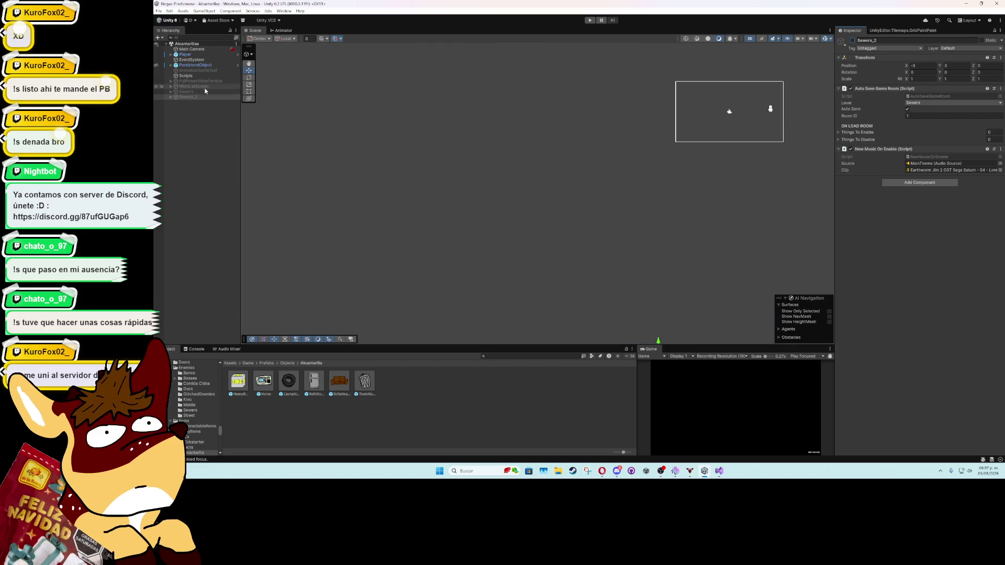
pyautogui.click(159, 11)
pyautogui.moveTo(199, 33)
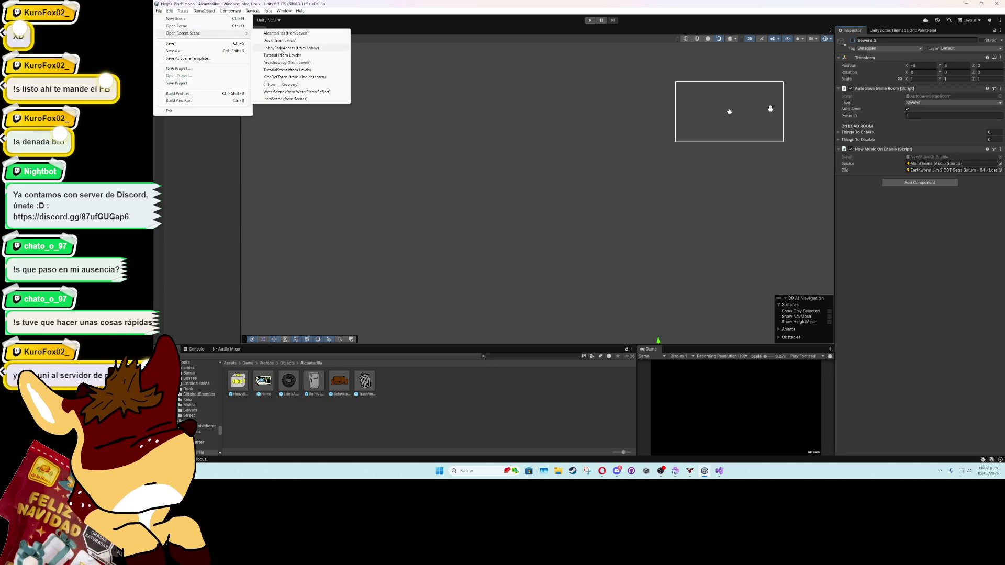
# Step: Load LobbyEarlyAccess, check its Build Profiles scene list, and play it in a maximised Game view
pyautogui.click(279, 48)
pyautogui.hotkey('ctrl', 'shift', 'b')
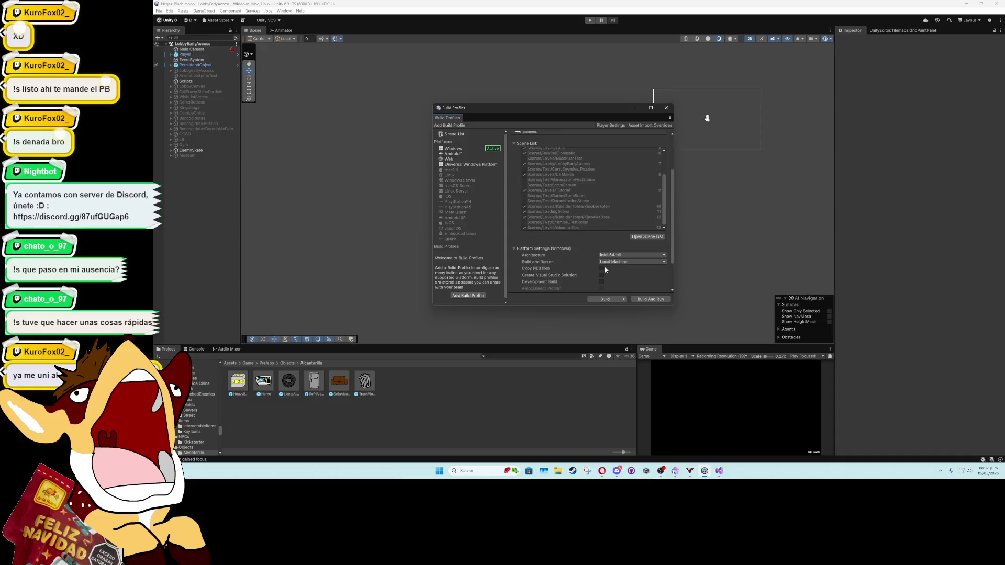
pyautogui.scroll(5, 615, 197)
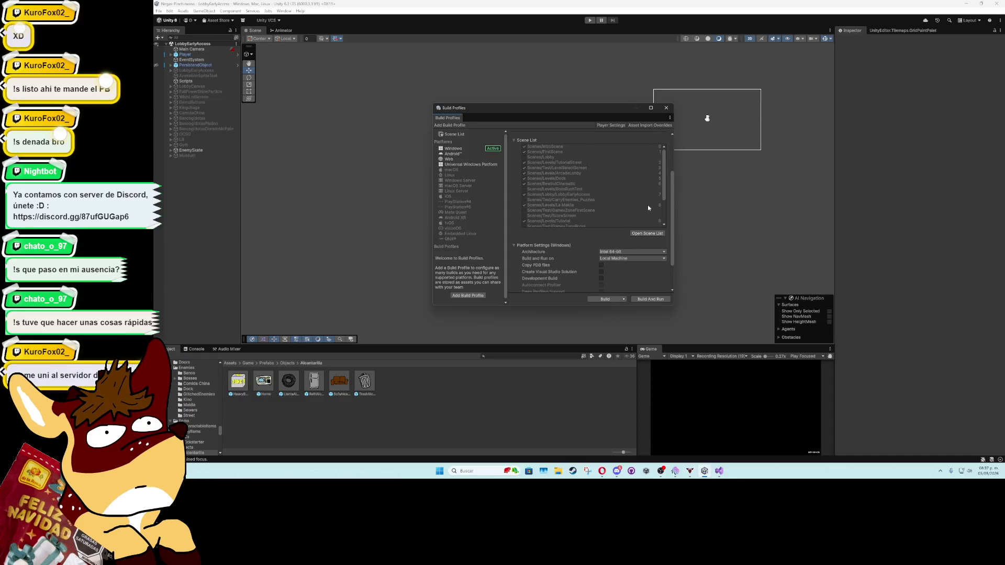
pyautogui.scroll(-5, 648, 208)
pyautogui.click(666, 108)
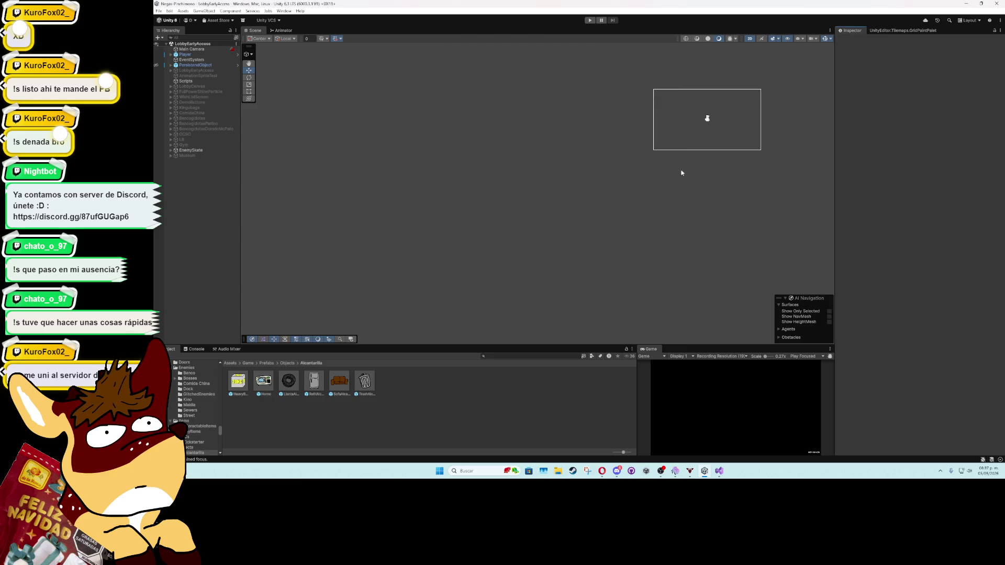
pyautogui.doubleClick(655, 348)
pyautogui.click(591, 20)
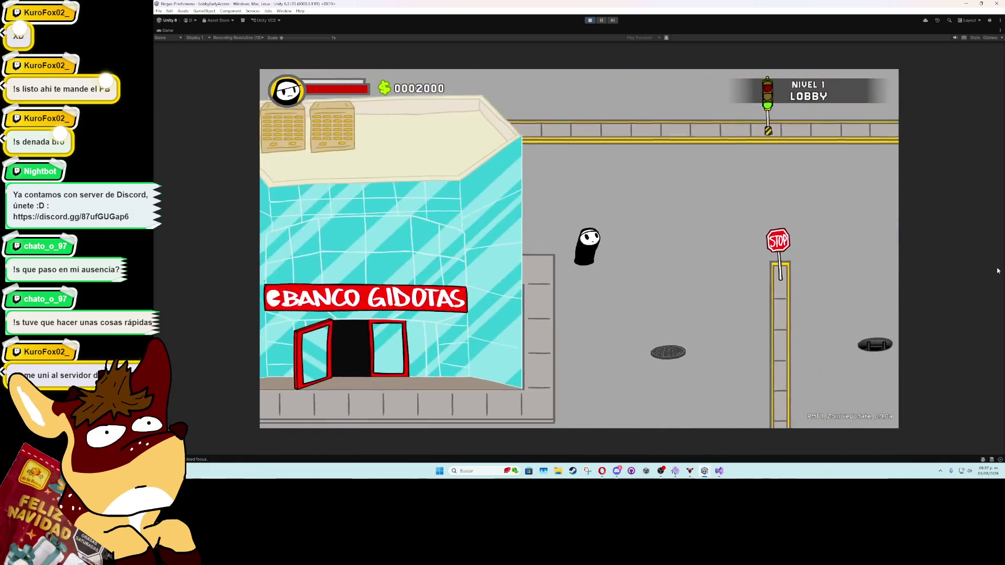
# Step: Walk the character right onto the manhole to enter the Alcantarillas sewer level
pyautogui.press('d')
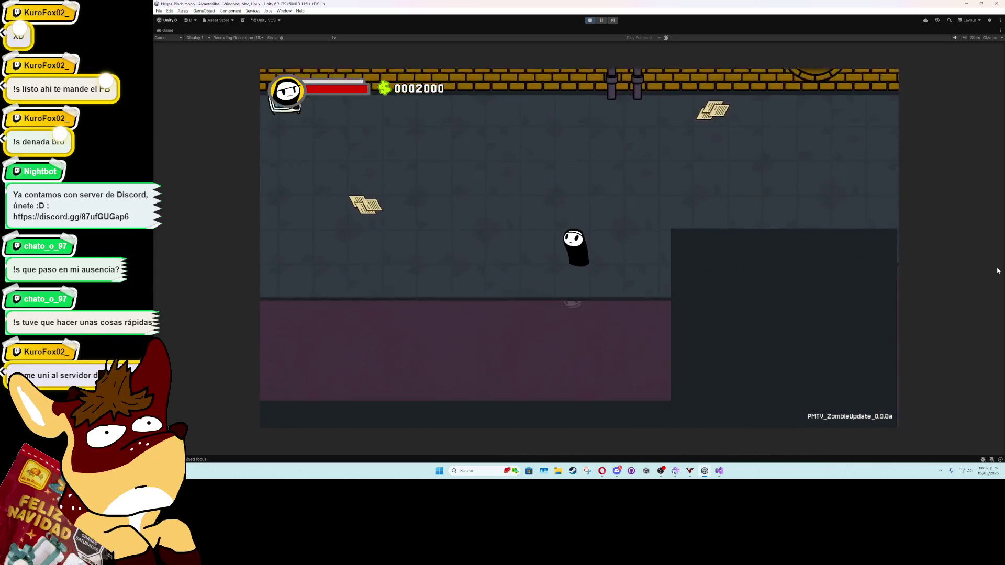
# Step: Walk the character down and left through the first sewer corridors and rooms
pyautogui.press('Down')
pyautogui.press('Left')
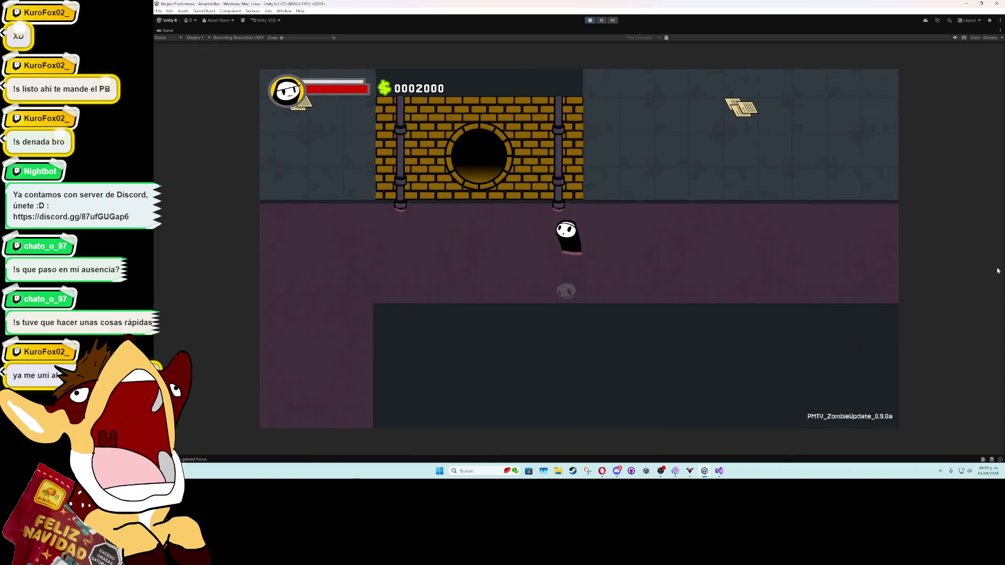
pyautogui.press('Left')
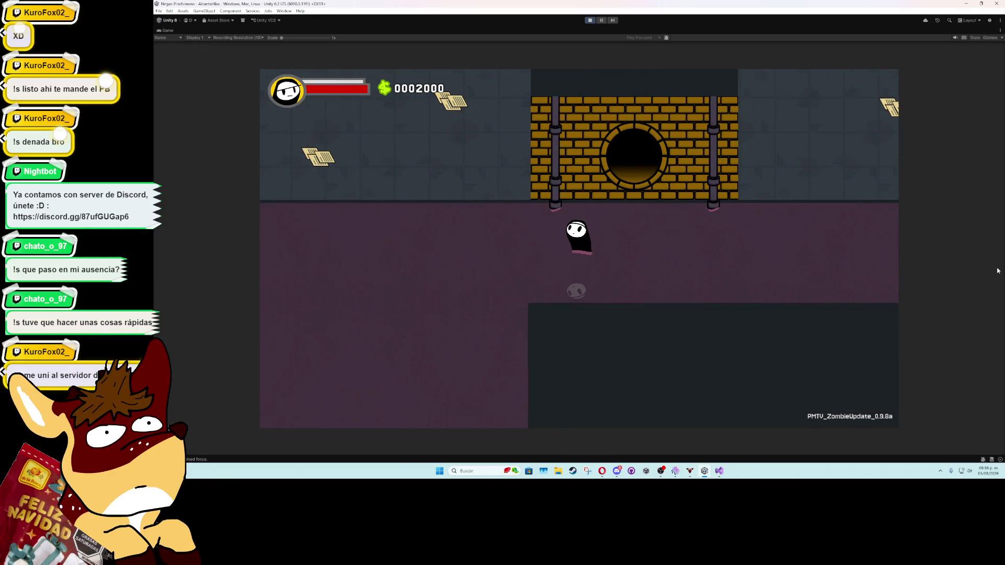
pyautogui.press('Up')
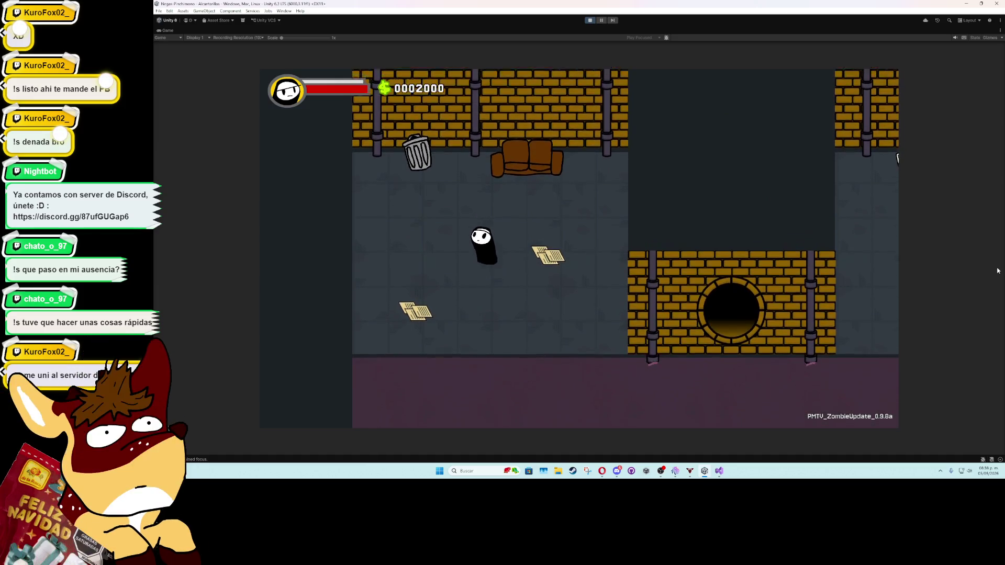
pyautogui.press('Down')
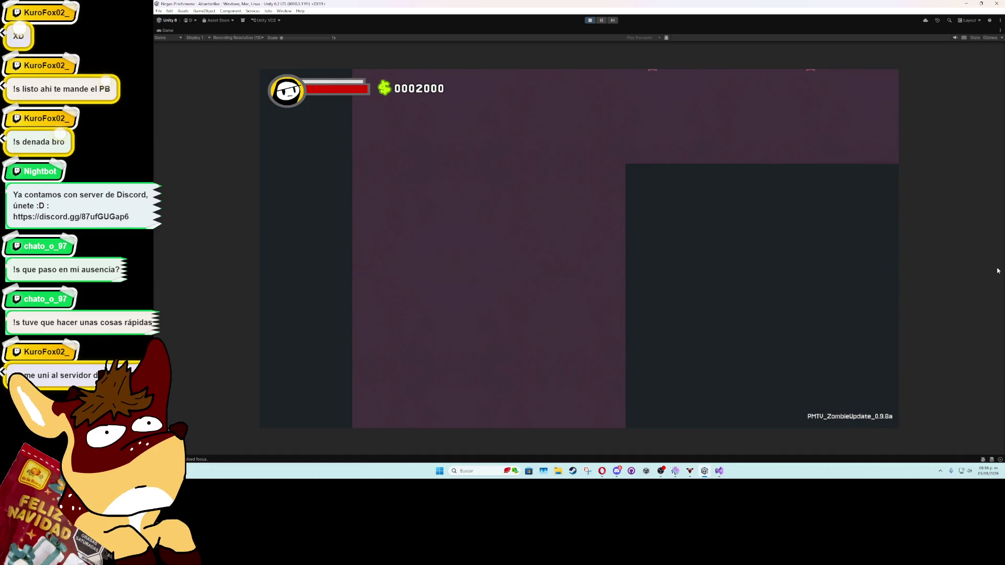
pyautogui.press('Down')
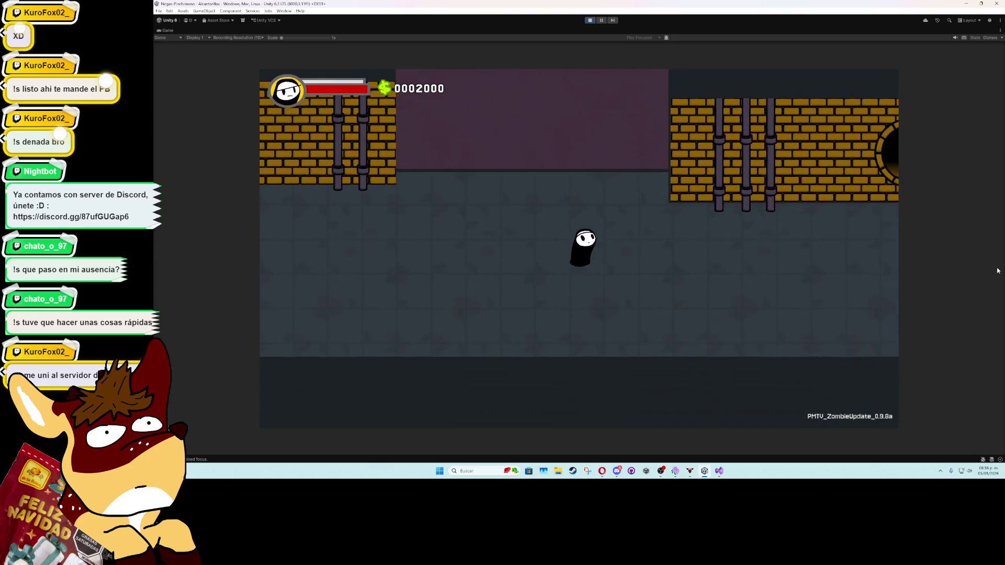
pyautogui.press('Right')
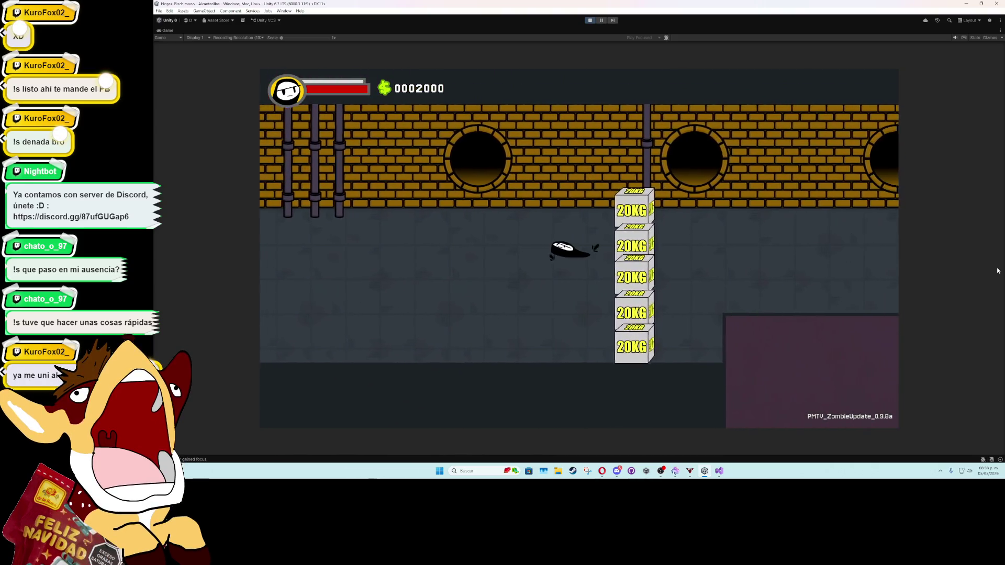
pyautogui.press('Left')
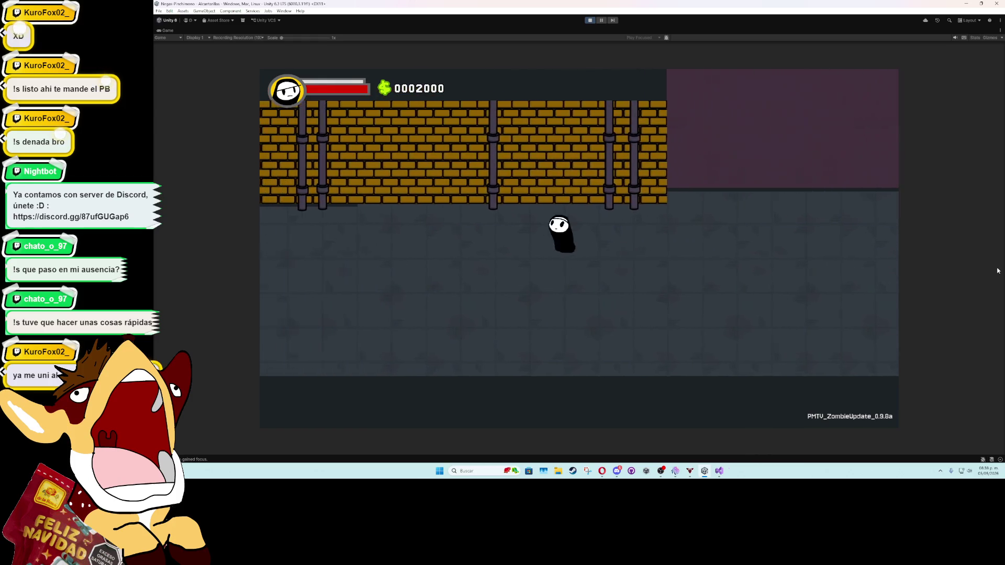
pyautogui.press('Up')
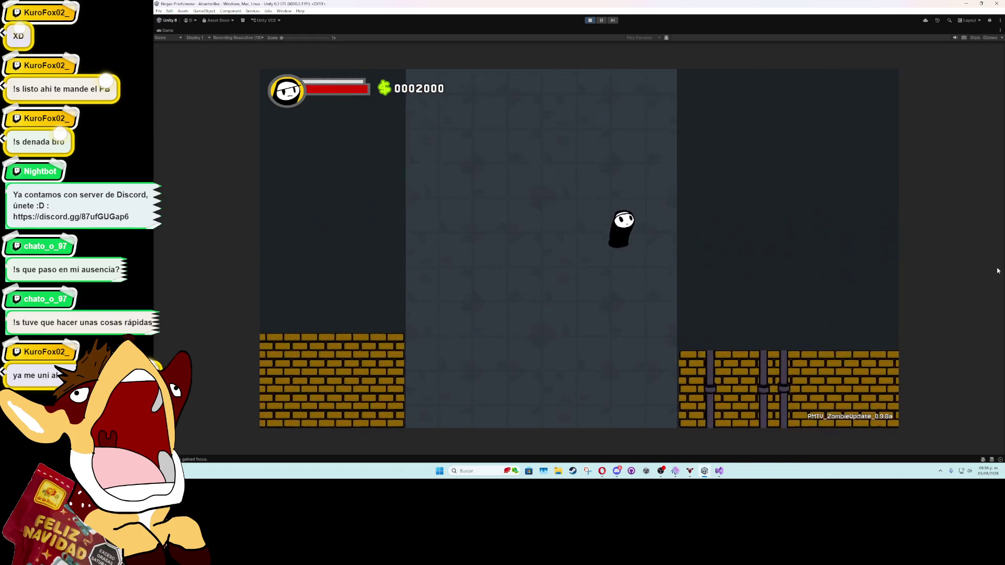
pyautogui.press('Up')
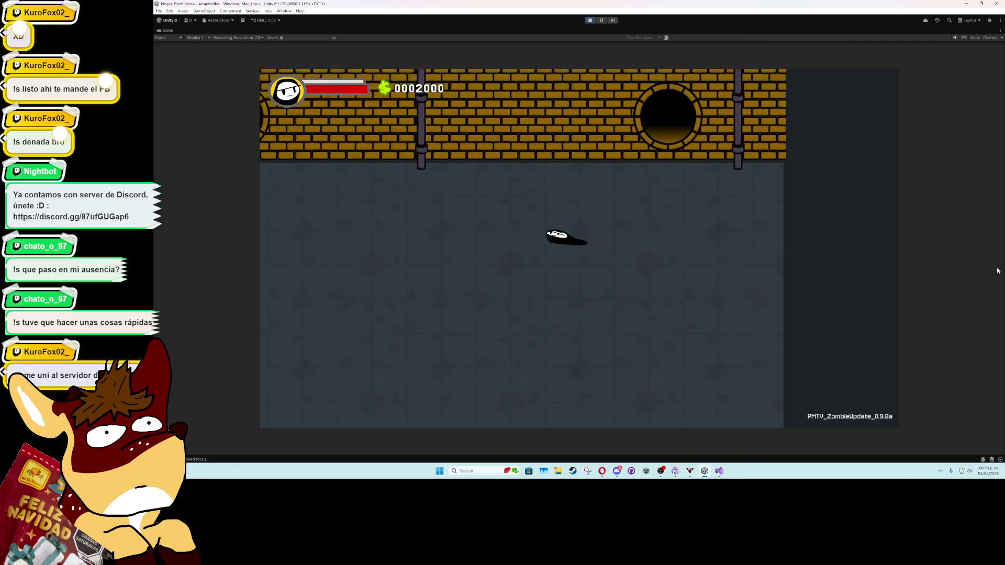
pyautogui.press('Left')
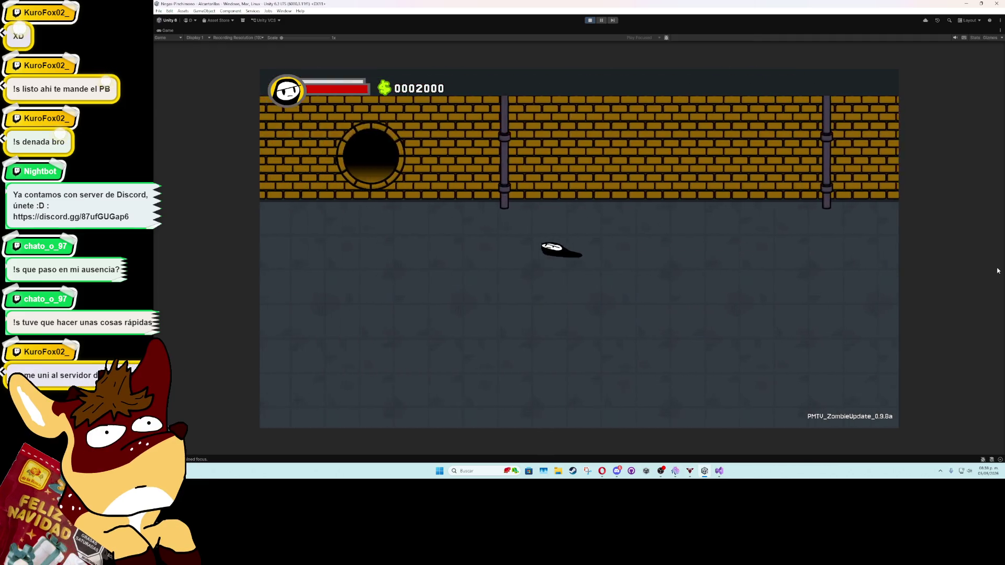
pyautogui.press('Right')
pyautogui.press('Down')
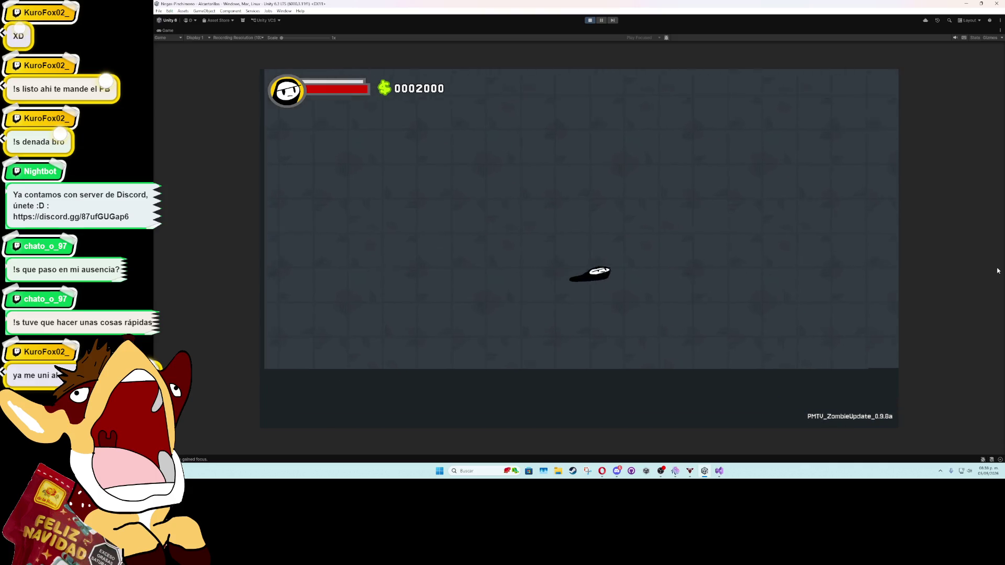
pyautogui.press('Up')
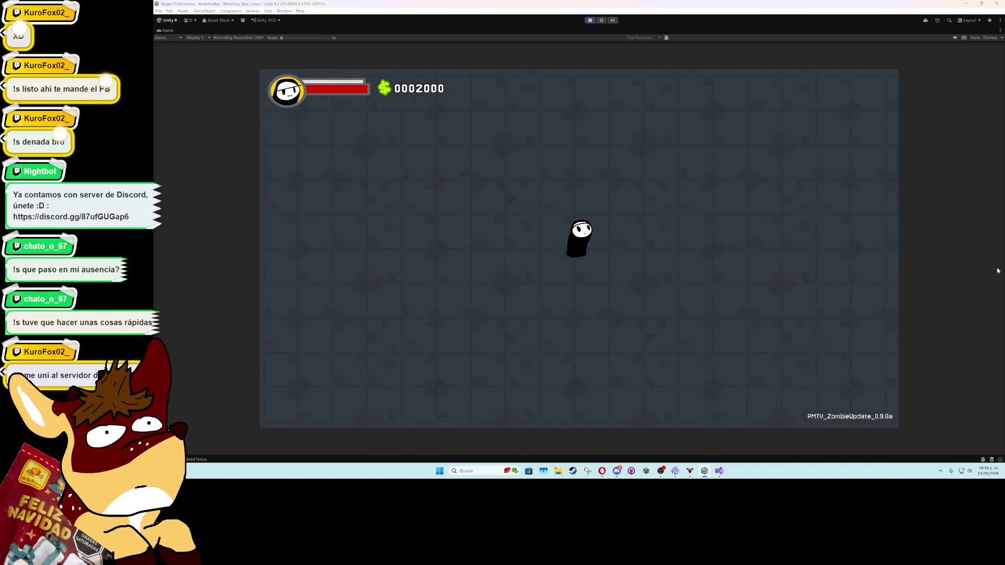
# Step: Weave the character around the sewer hole along the brick walls
pyautogui.hotkey('alt', 'Tab')
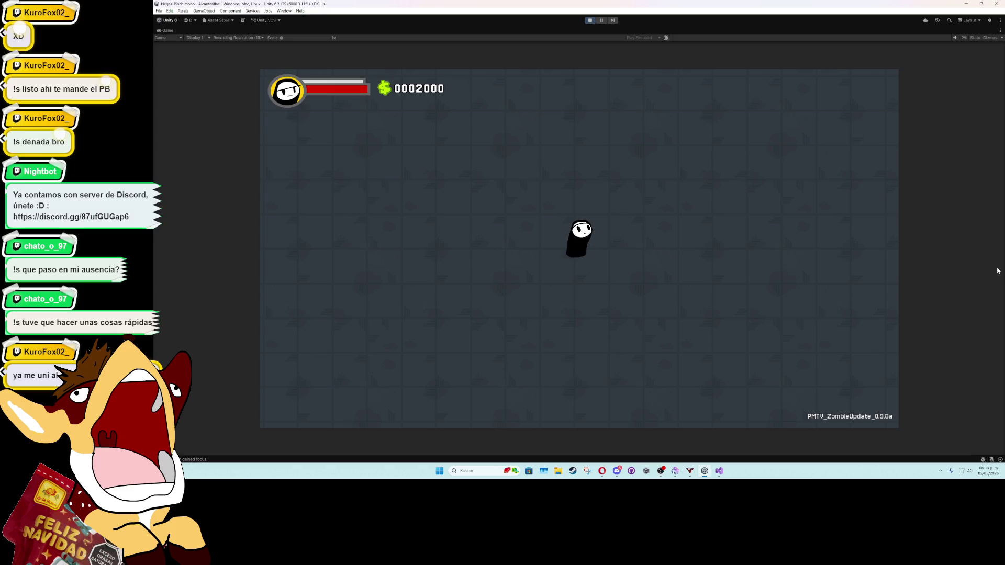
pyautogui.press('Up')
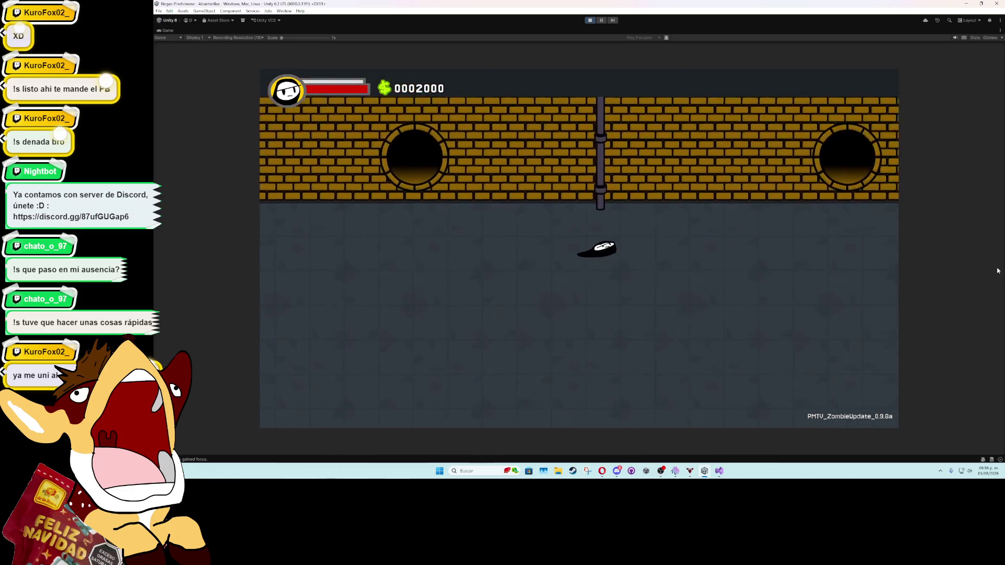
pyautogui.press('Right')
pyautogui.press('Right')
pyautogui.press('Down')
pyautogui.press('Left')
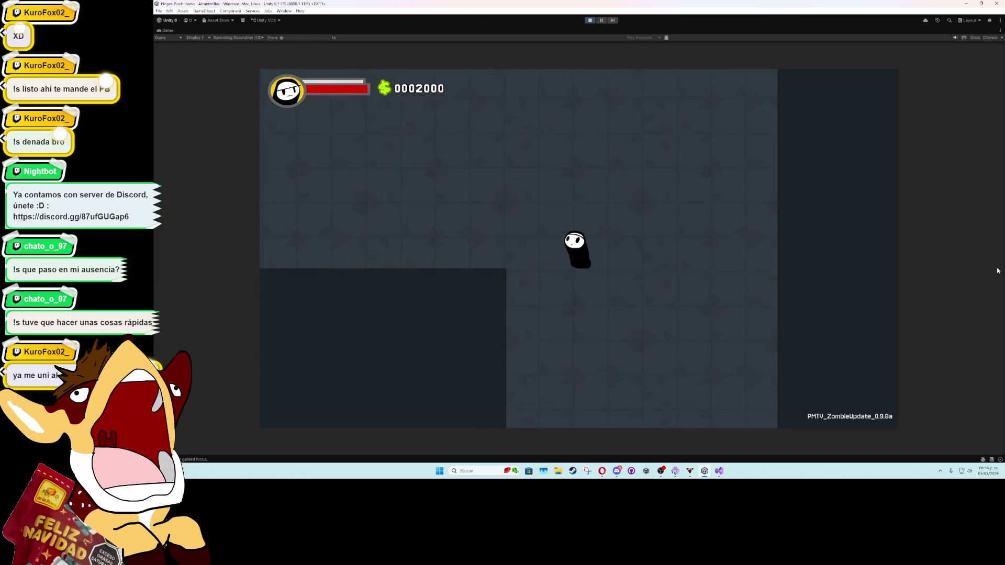
pyautogui.press('Down')
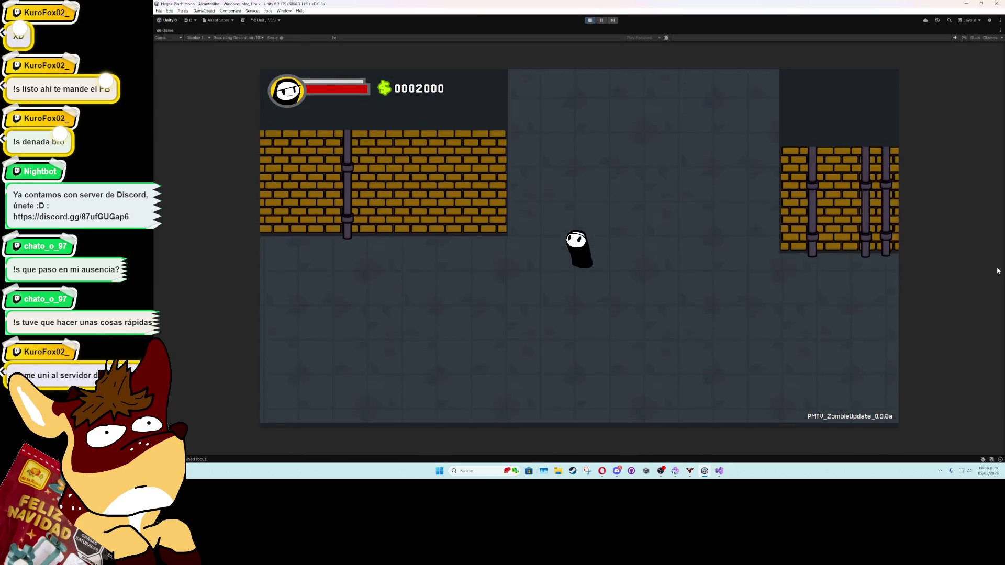
pyautogui.press('Down')
pyautogui.press('Right')
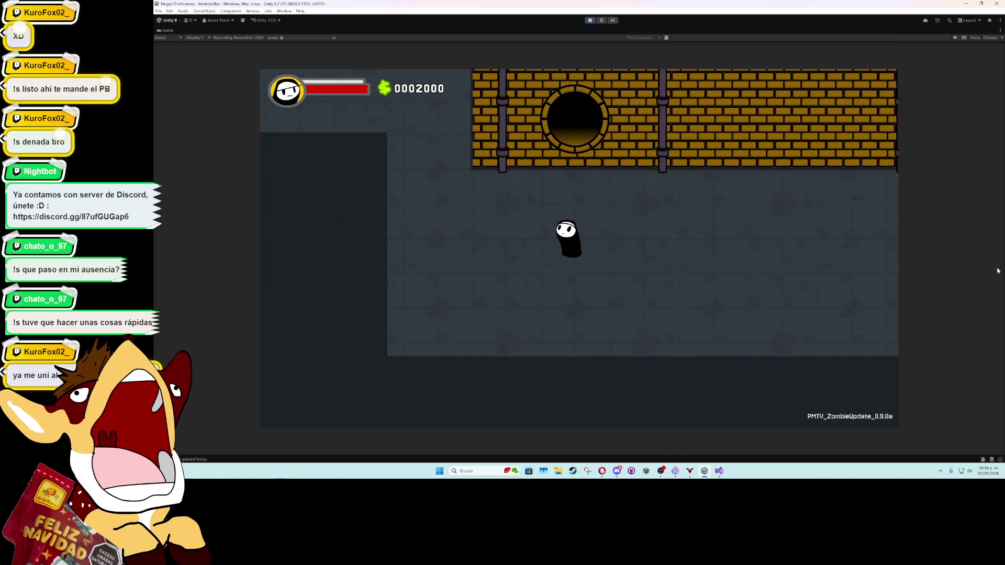
pyautogui.press('Left')
pyautogui.press('Up')
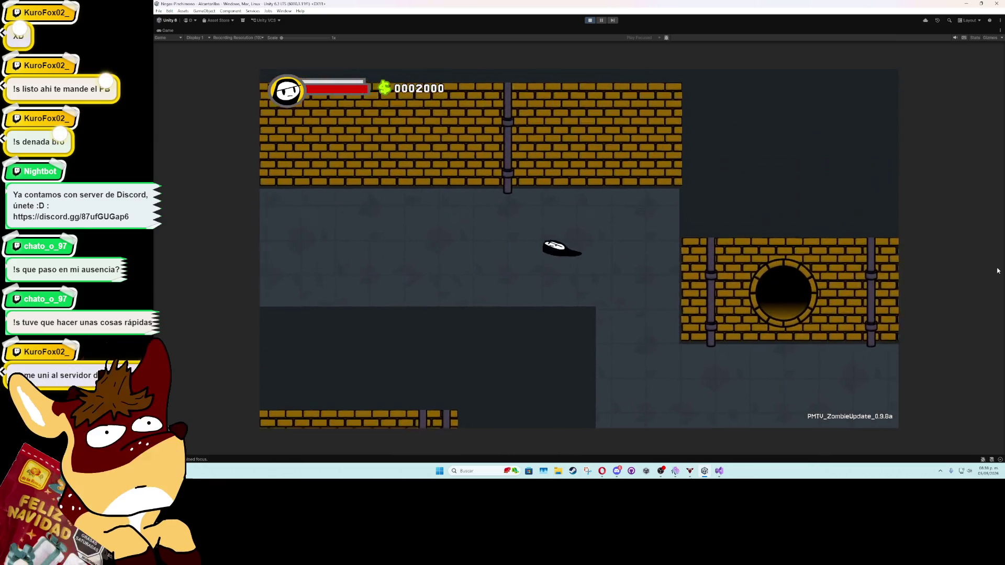
pyautogui.press('Right')
pyautogui.press('Down')
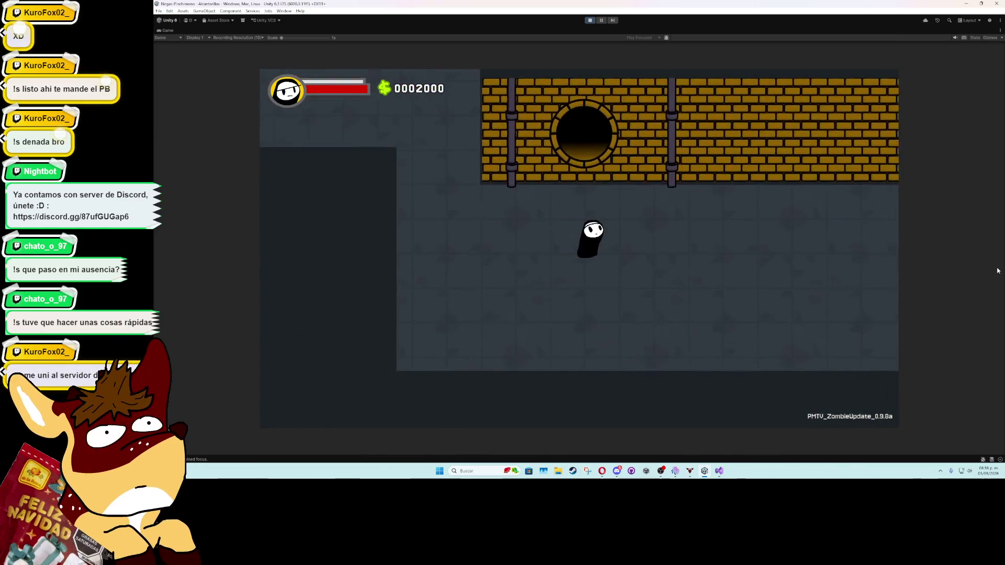
pyautogui.press('Left')
pyautogui.press('Up')
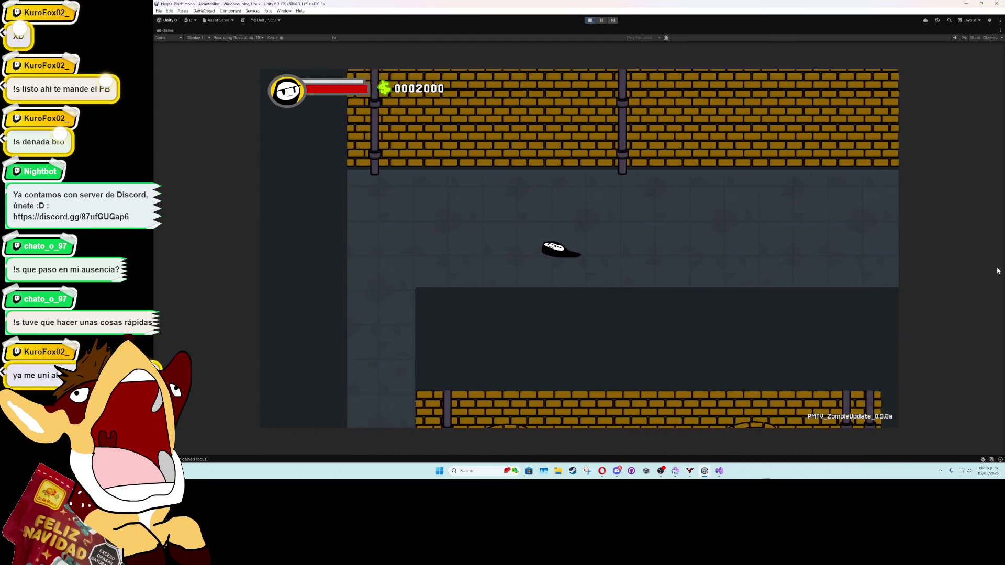
pyautogui.press('Left')
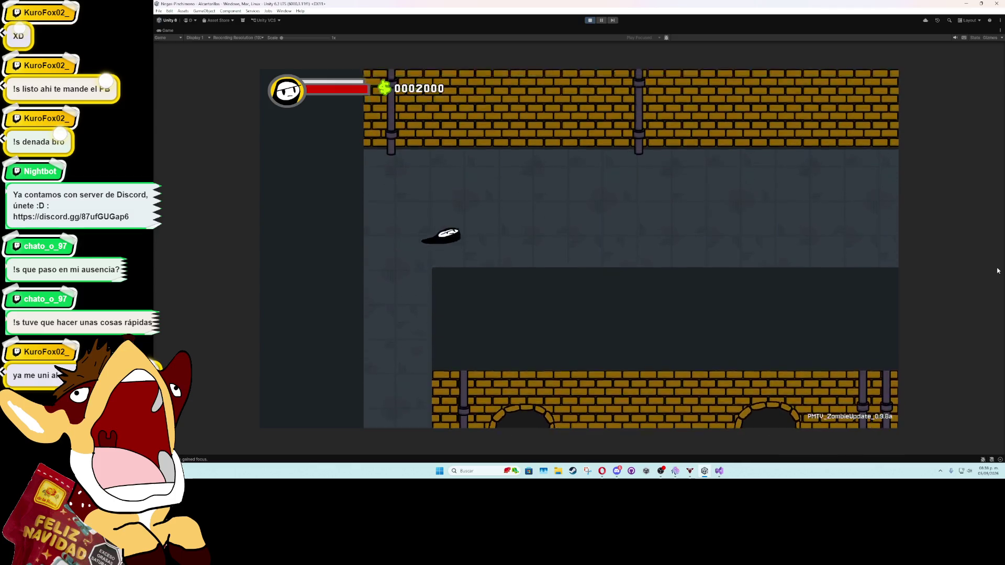
pyautogui.press('Right')
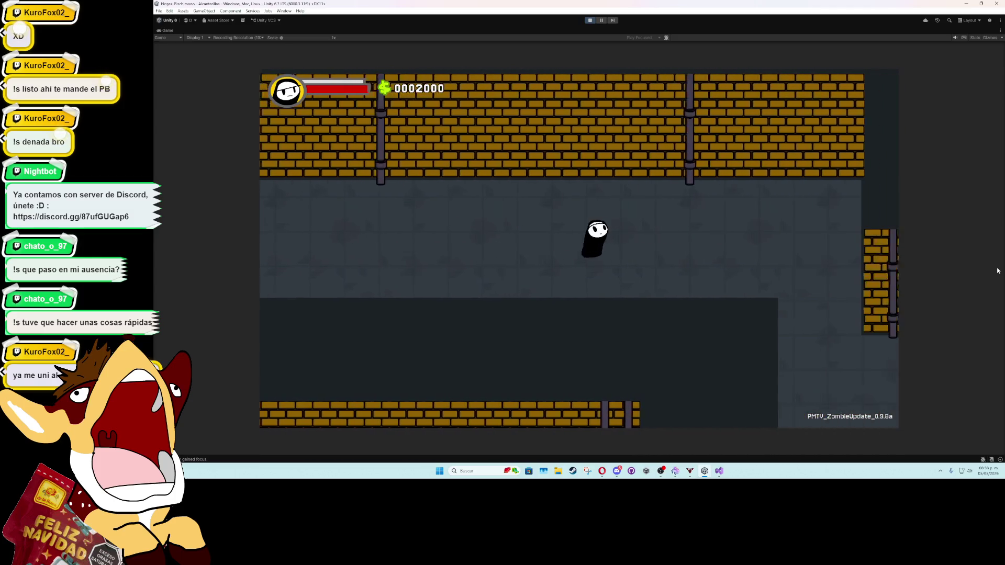
pyautogui.press('Up')
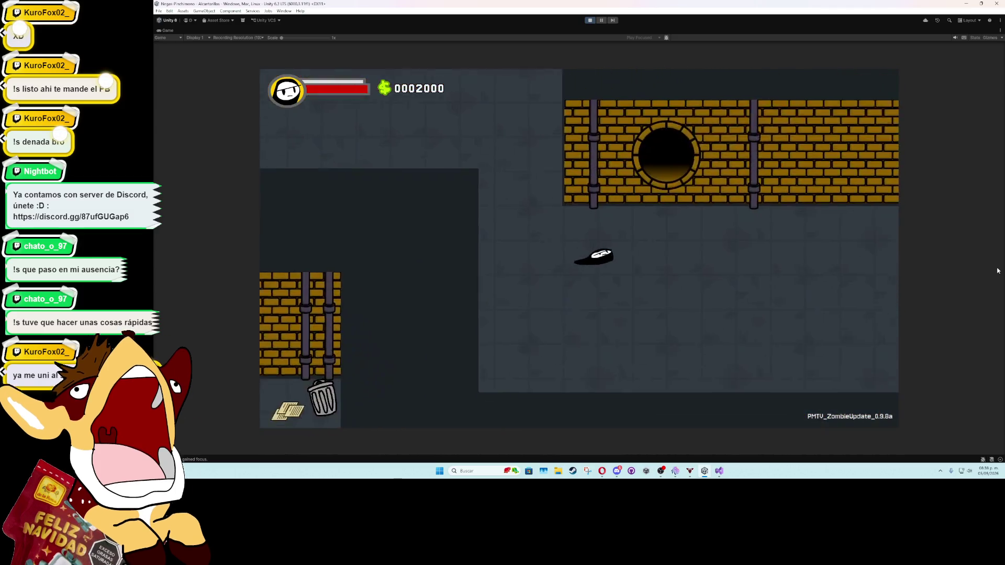
pyautogui.press('Right')
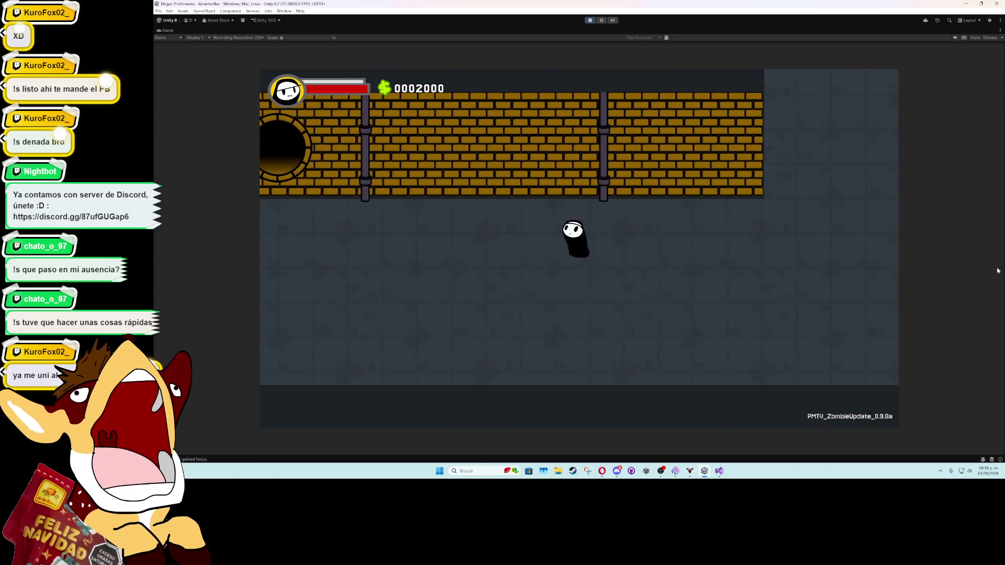
pyautogui.press('Left')
pyautogui.press('Up')
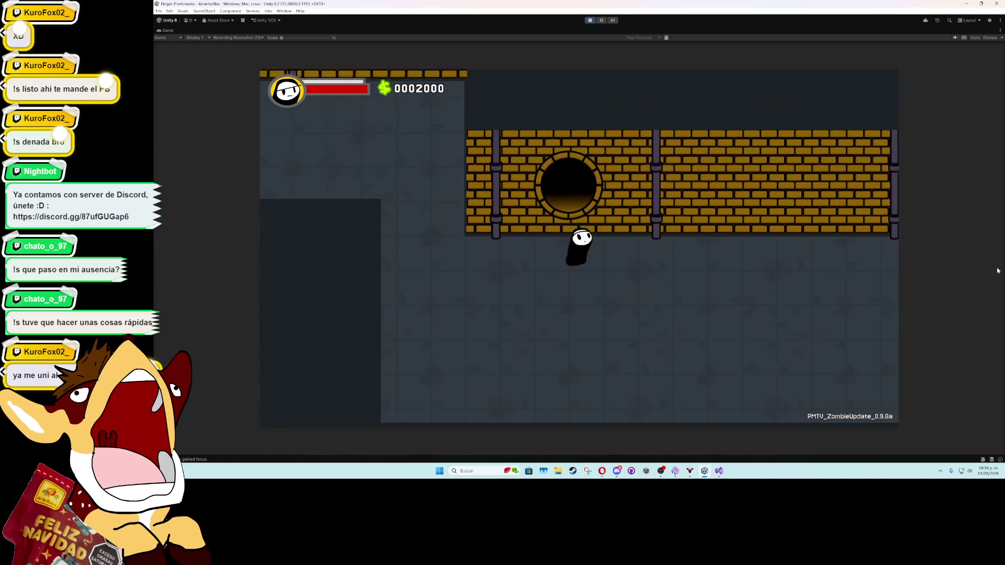
pyautogui.press('Down')
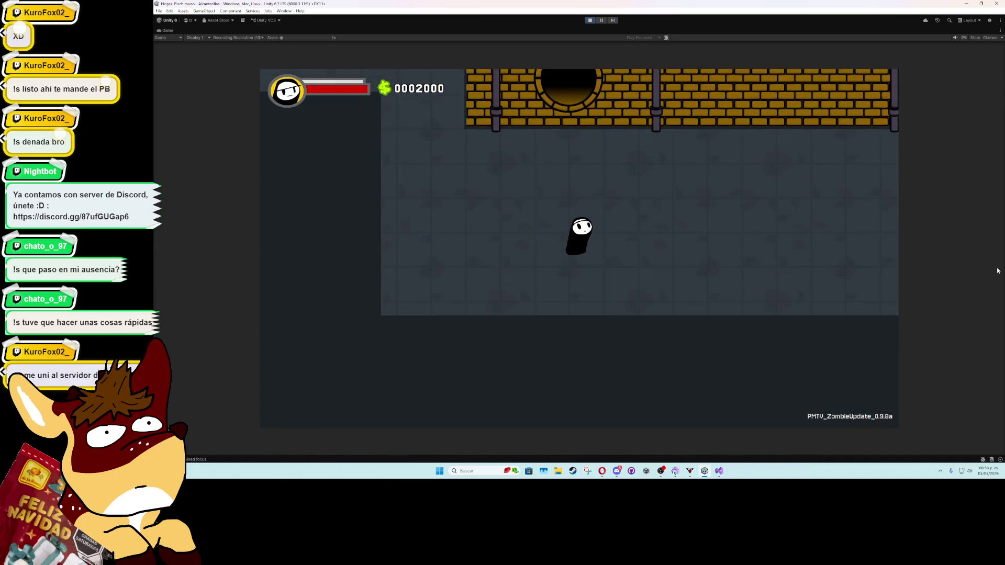
# Step: Move the character with WASD down and left toward the lower sewer opening
pyautogui.press('s')
pyautogui.press('d')
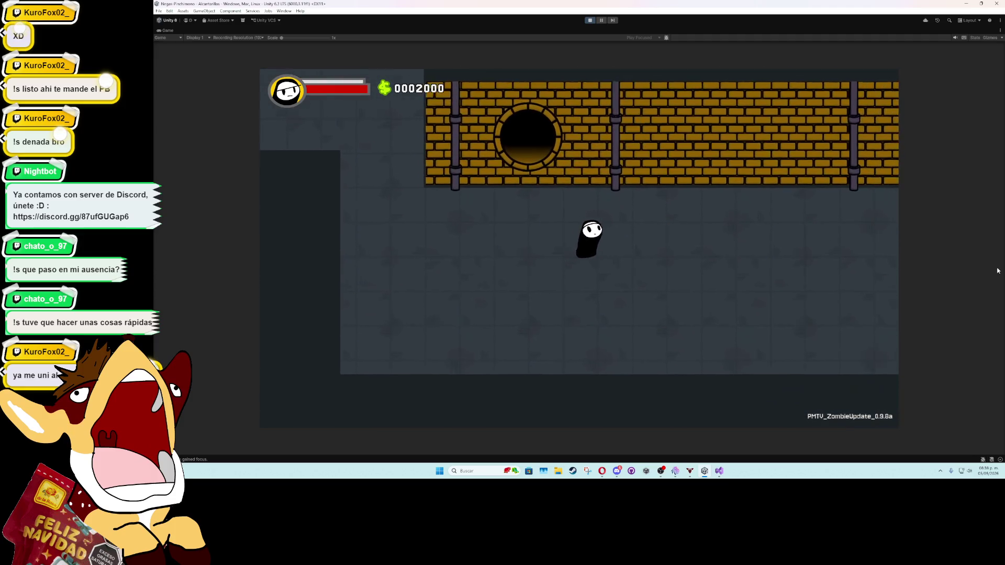
pyautogui.press('w')
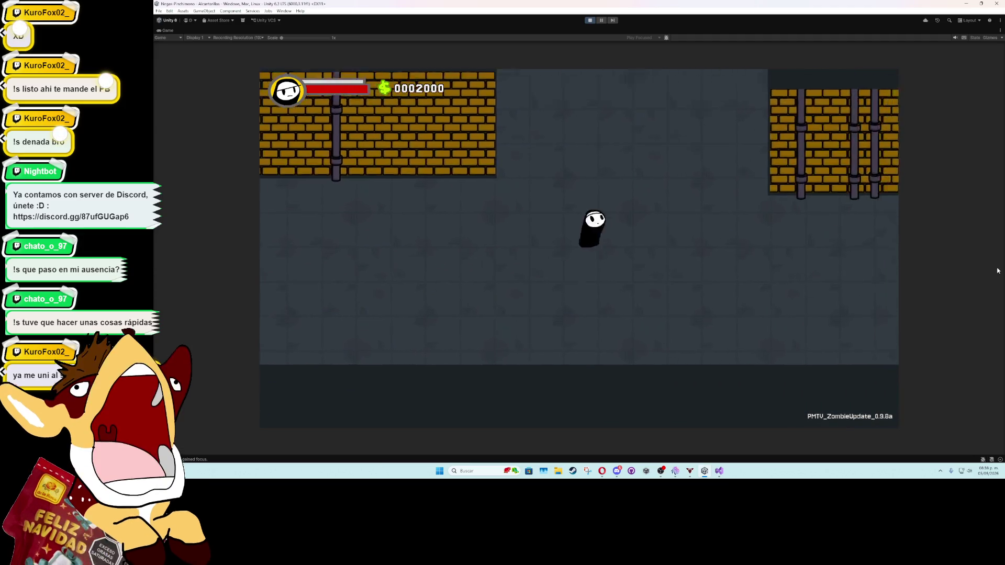
pyautogui.press('w')
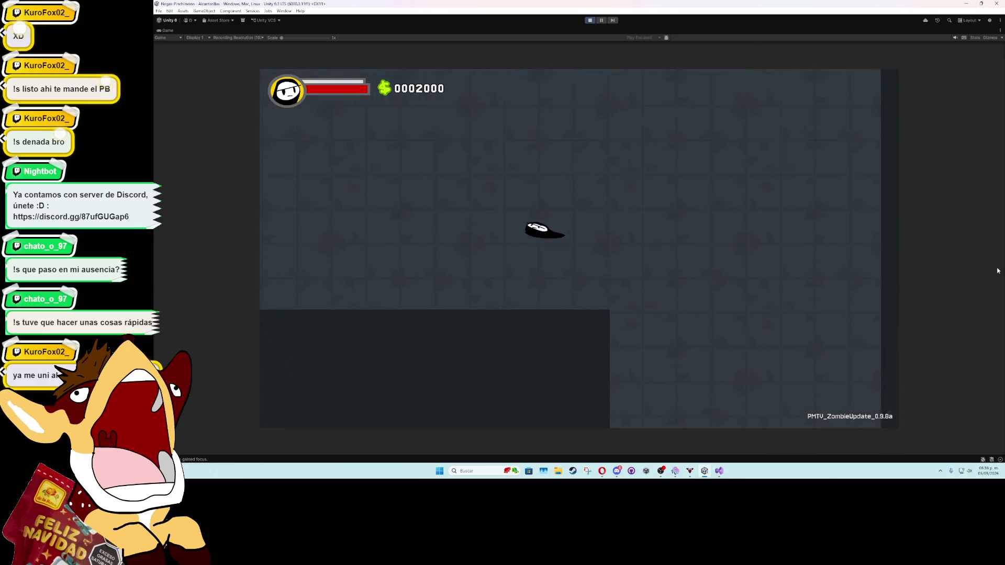
pyautogui.press('s')
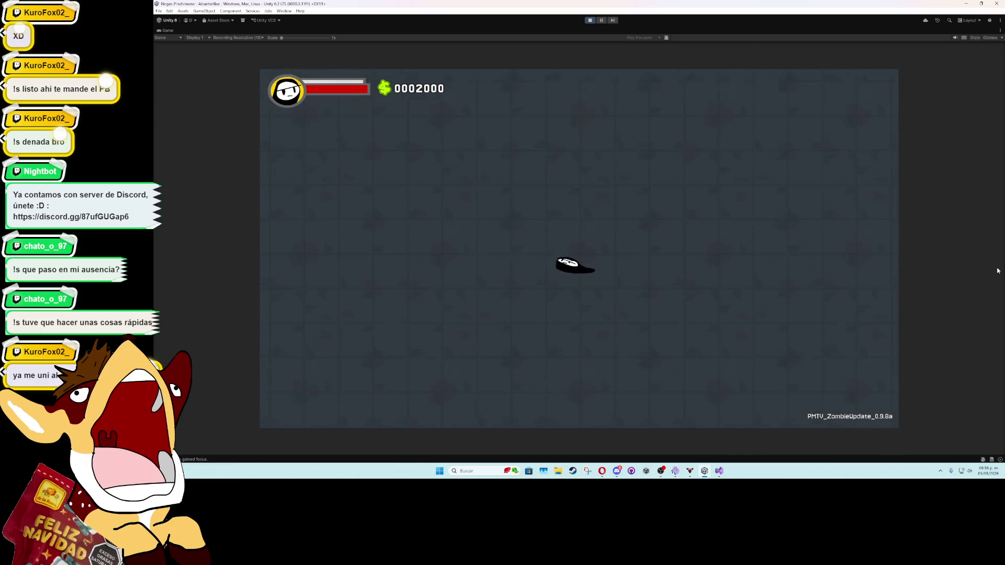
pyautogui.press('s')
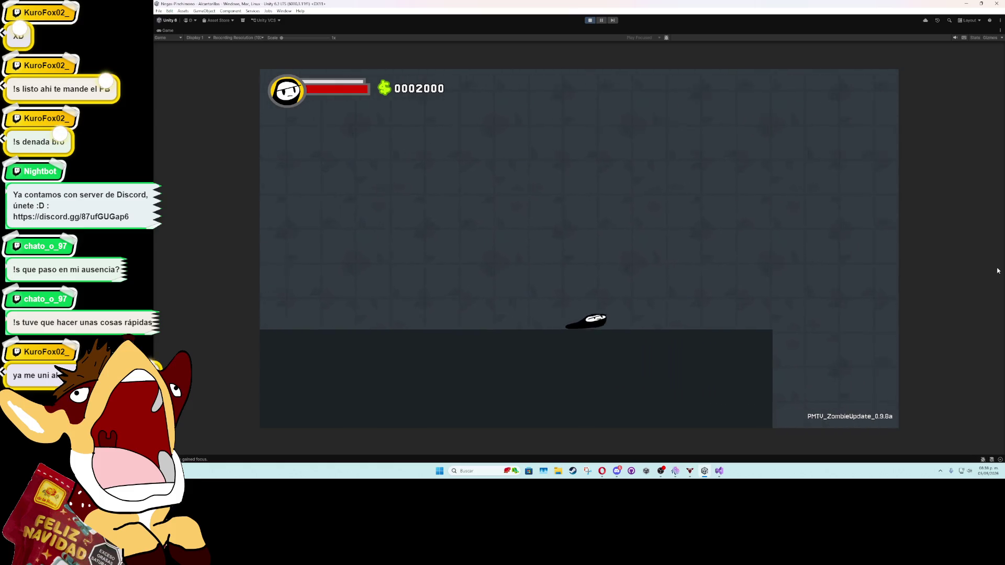
pyautogui.press('s')
pyautogui.press('a')
pyautogui.press('a')
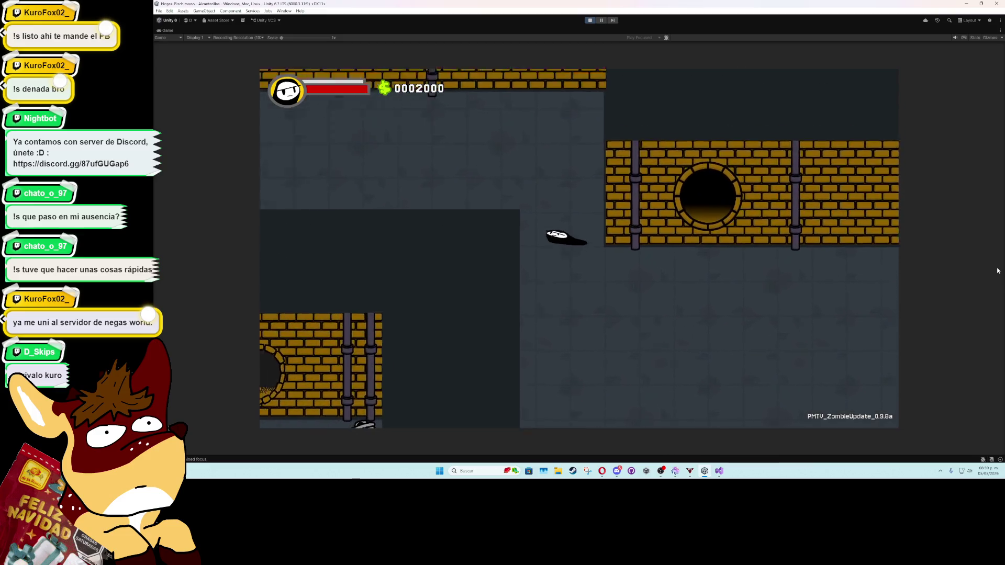
pyautogui.press('a')
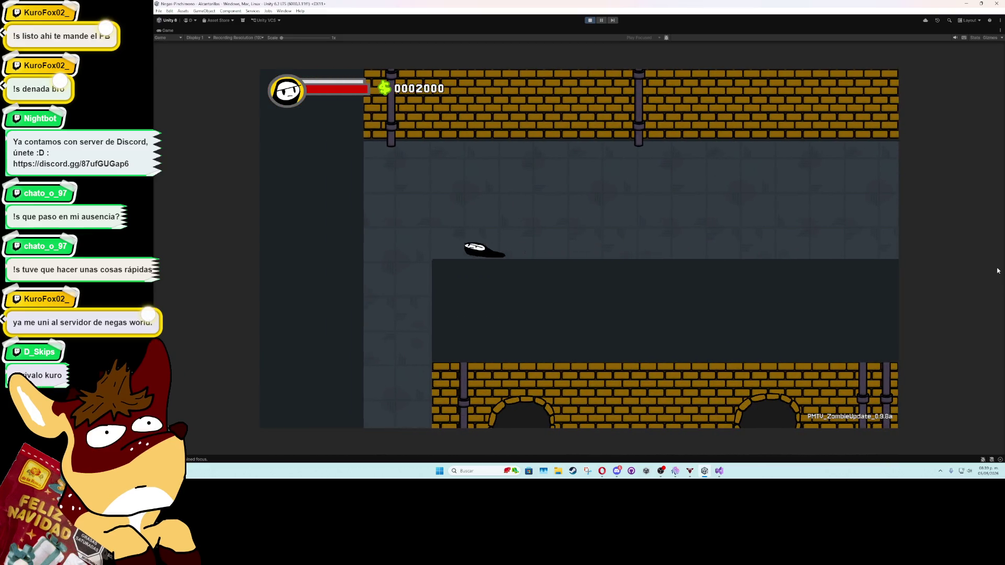
# Step: Walk down and right onto the green board
pyautogui.press('s')
pyautogui.press('d')
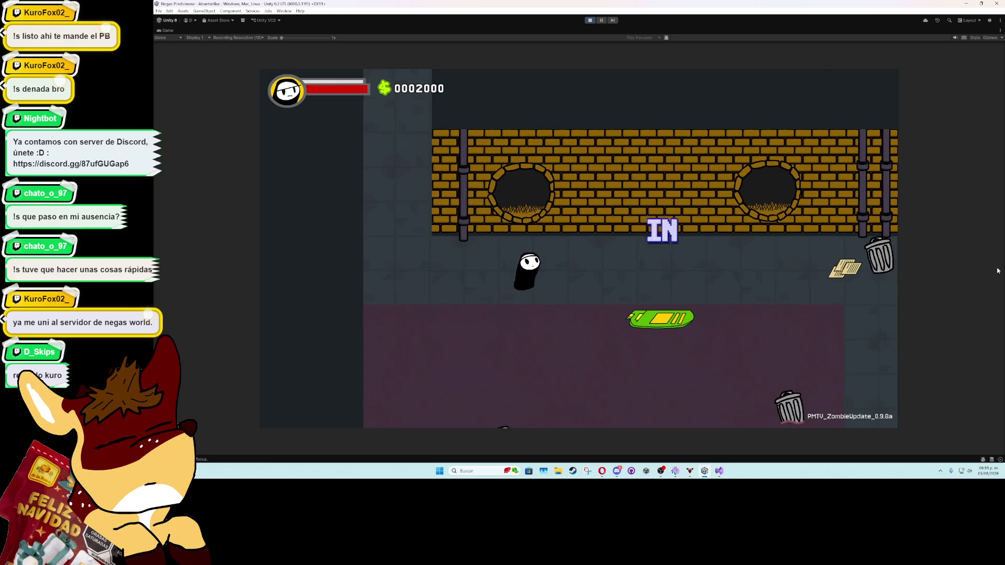
pyautogui.press('s')
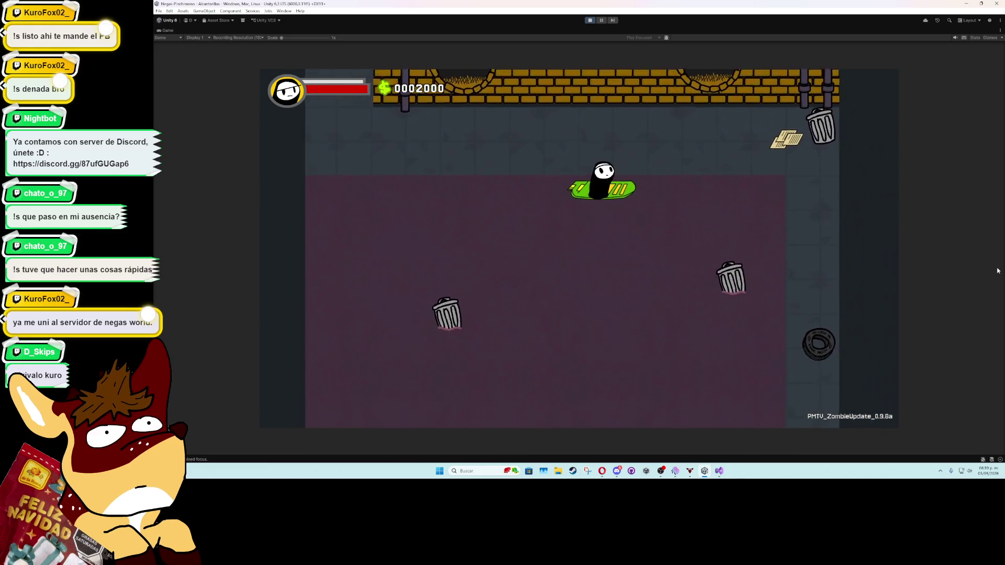
pyautogui.press('s')
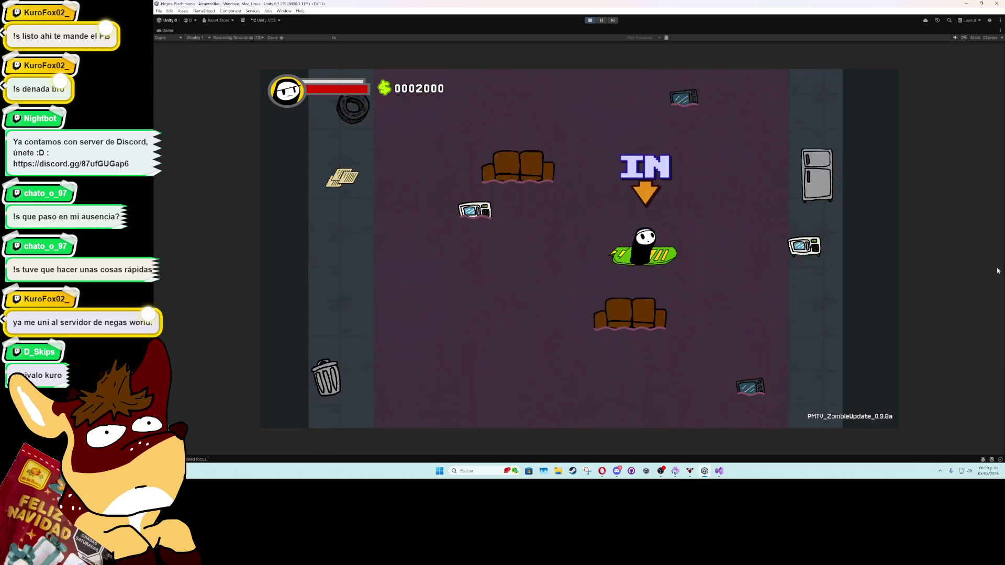
# Step: Ride the board through the dirty-water rooms past the pink enemies to the IN marker room
pyautogui.press('a')
pyautogui.press('d')
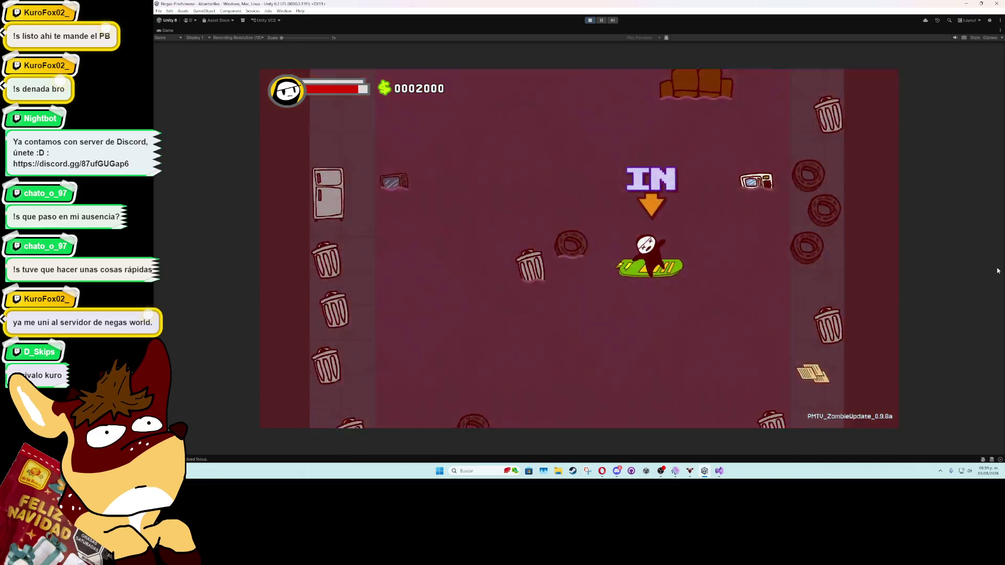
pyautogui.press('a')
pyautogui.press('d')
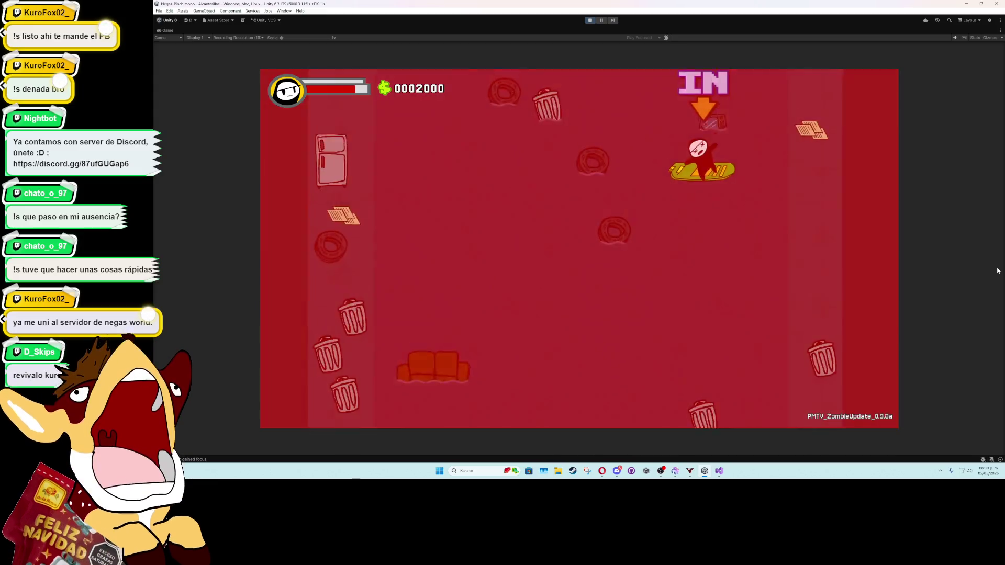
pyautogui.press('a')
pyautogui.press('a')
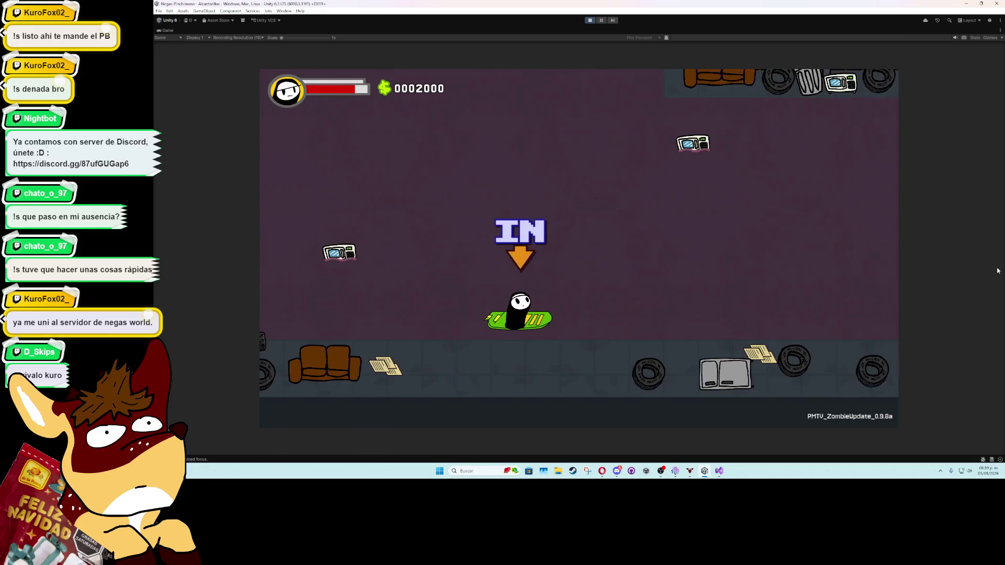
pyautogui.press('a')
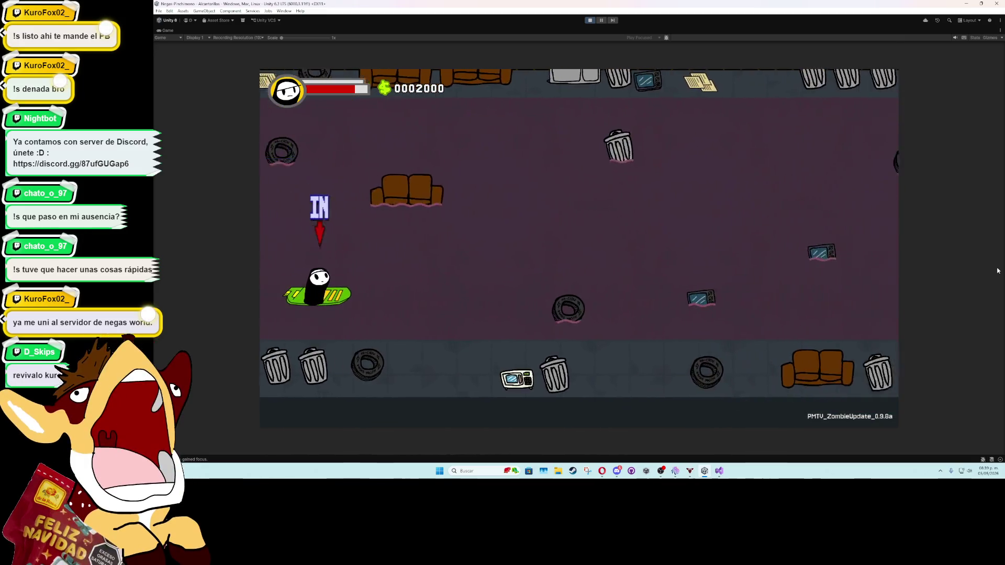
pyautogui.press('d')
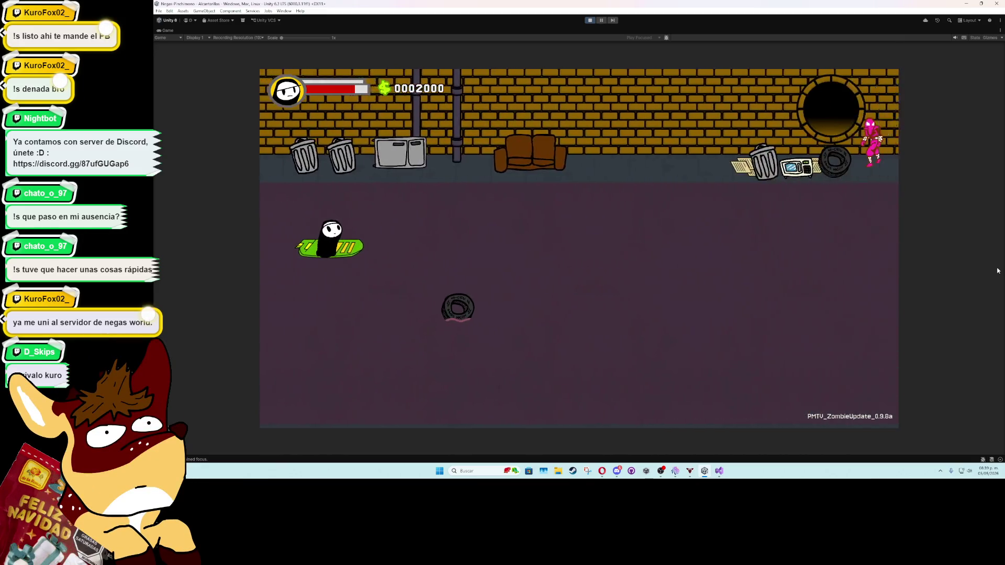
pyautogui.press('w')
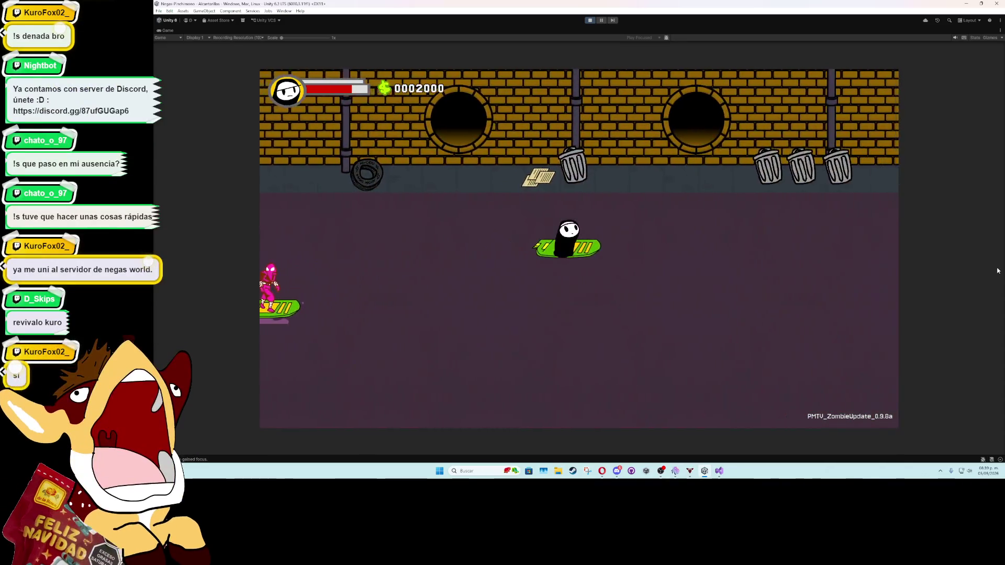
pyautogui.press('d')
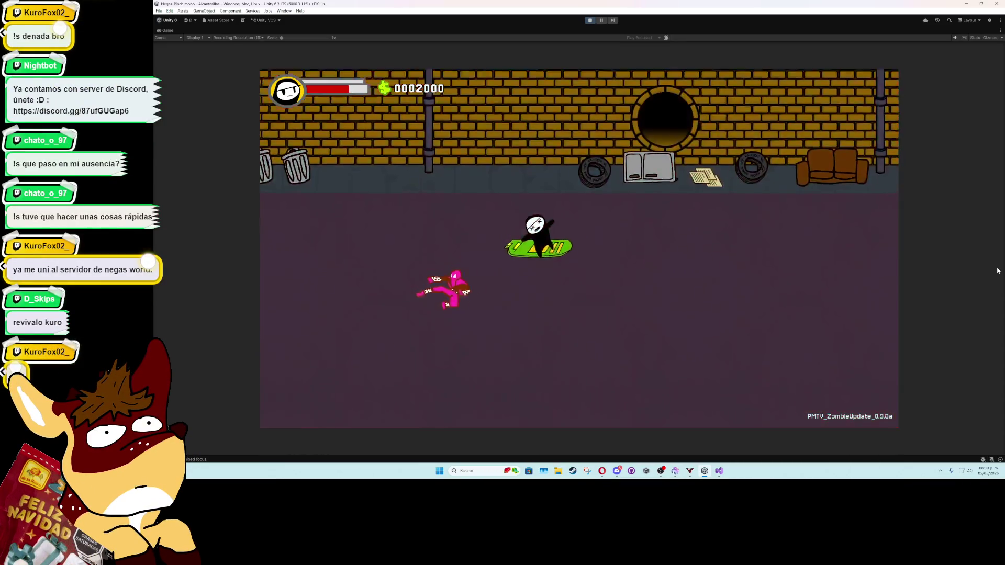
pyautogui.press('a')
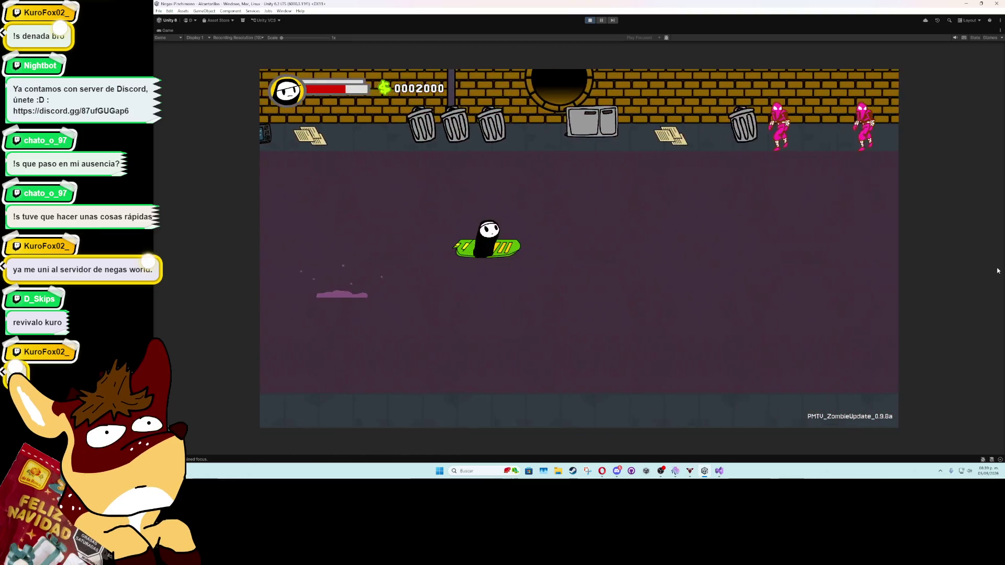
pyautogui.press('d')
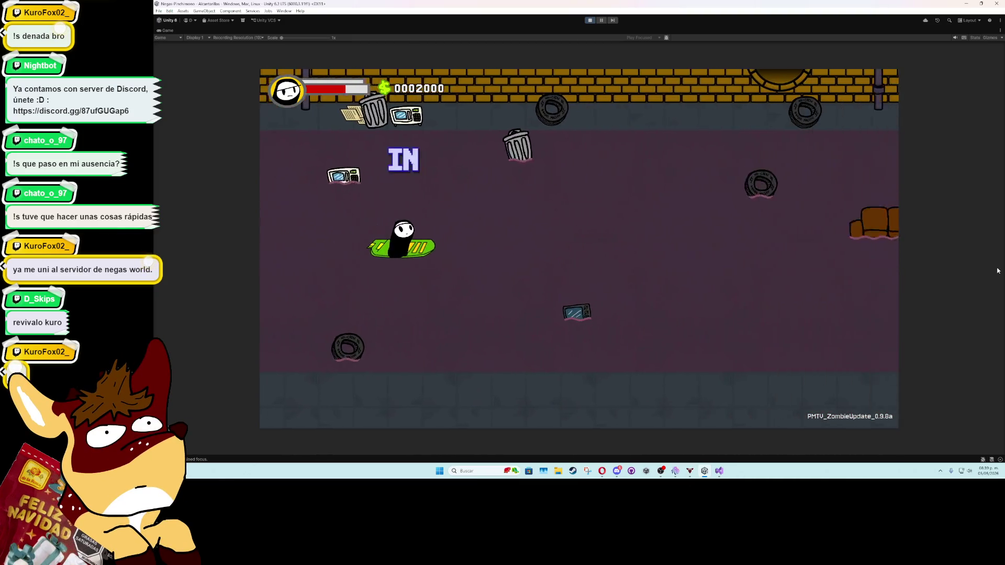
pyautogui.press('d')
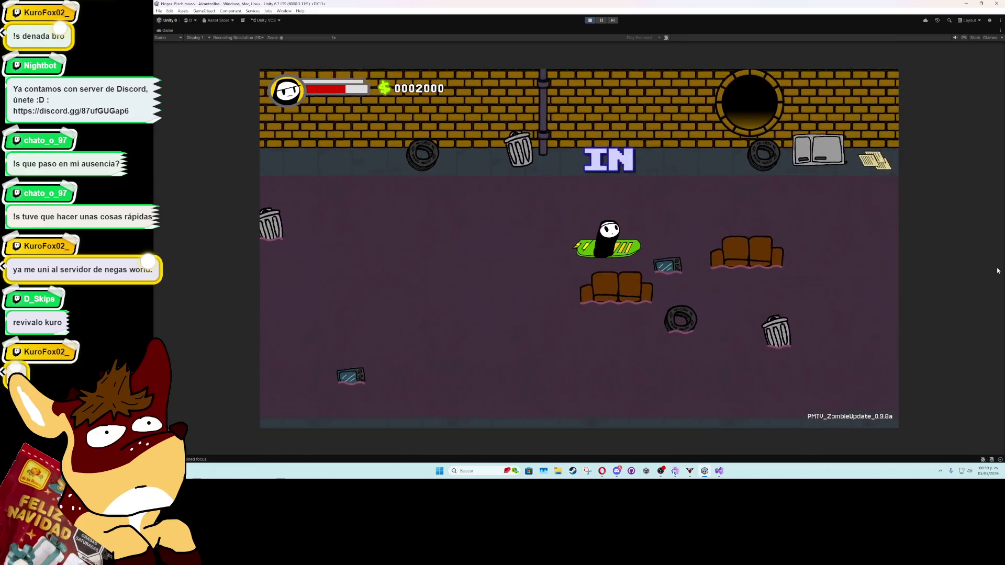
pyautogui.press('d')
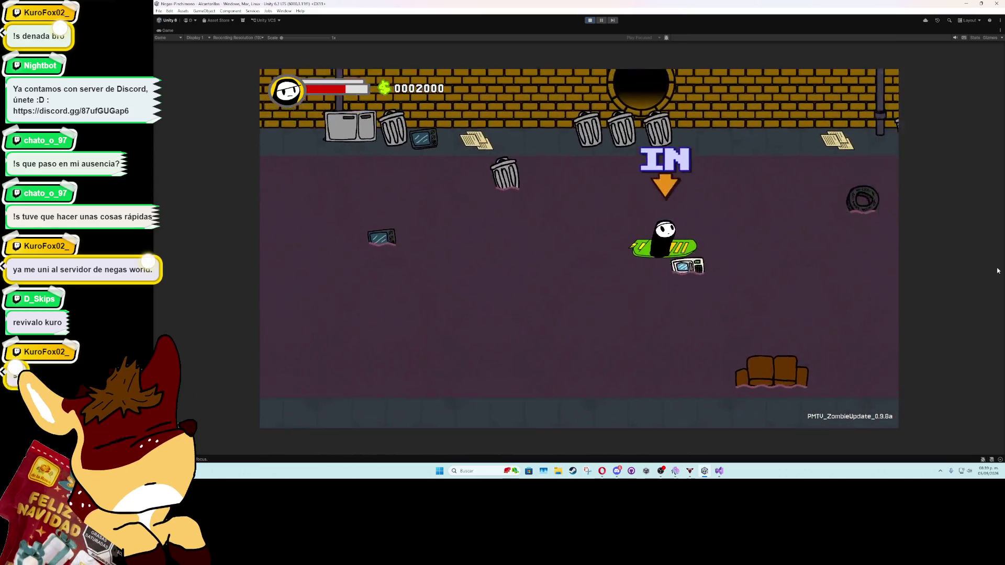
pyautogui.press('s')
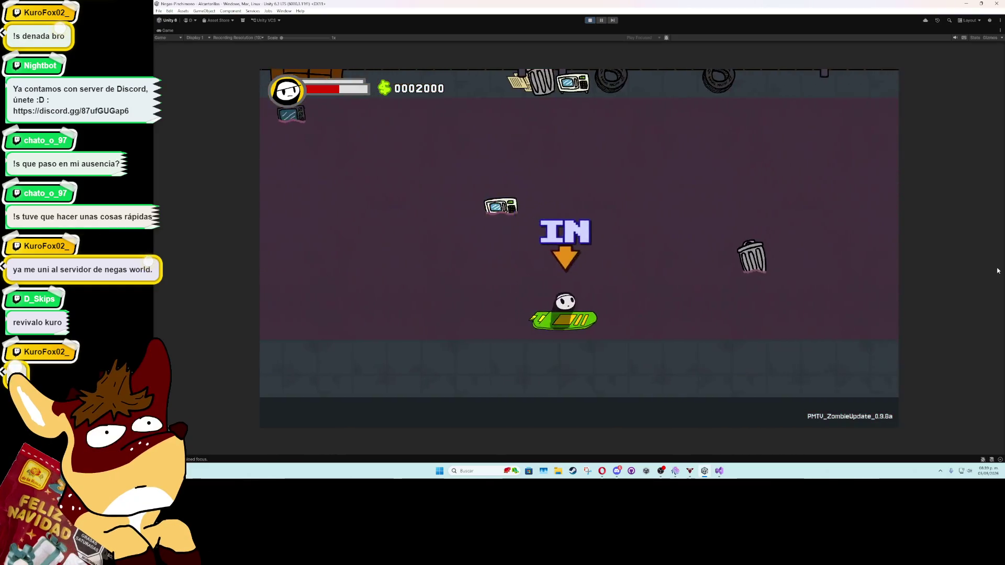
# Step: Step off onto the manhole's interact prompt, then restore the full editor layout
pyautogui.press('a')
pyautogui.press('d')
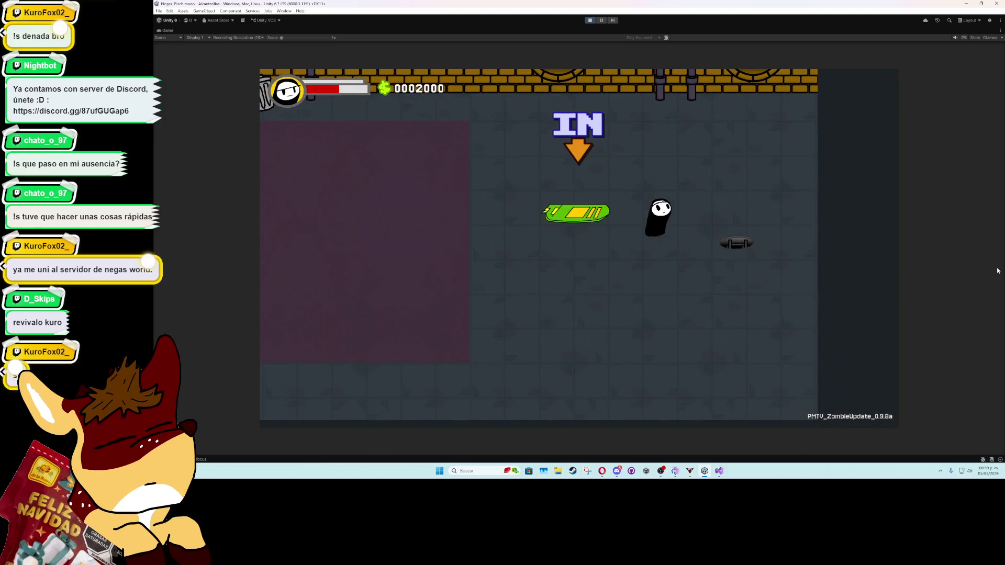
pyautogui.press('s')
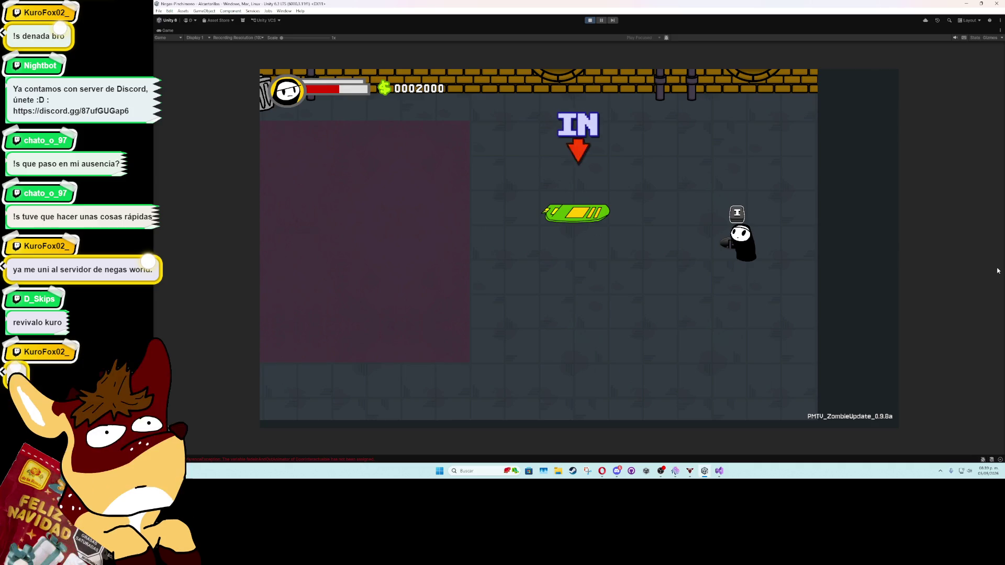
pyautogui.press('a')
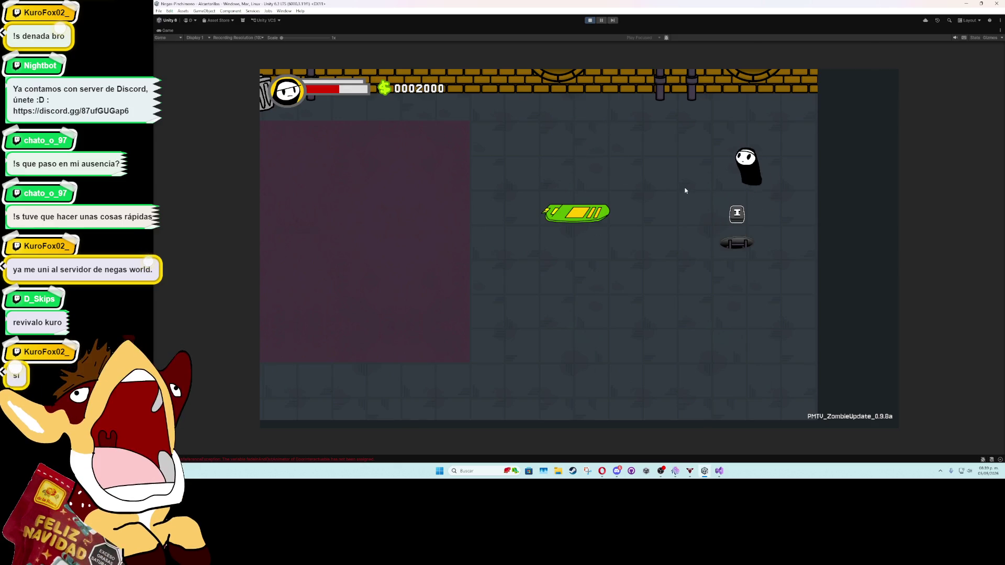
pyautogui.doubleClick(167, 32)
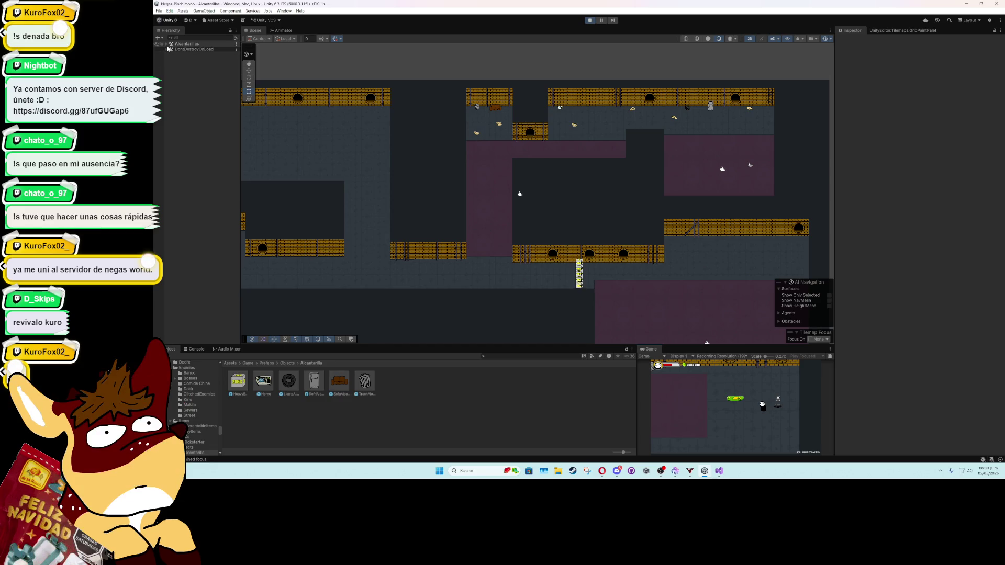
# Step: Expand Alcantarillas and Sewers, select the sewer door sprite, then stop the play test
pyautogui.click(166, 44)
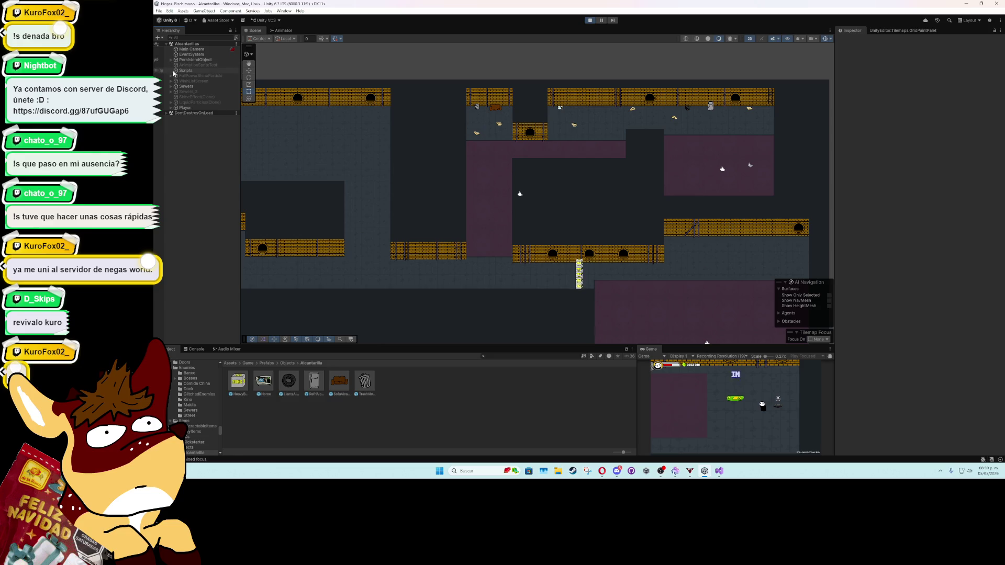
pyautogui.click(170, 87)
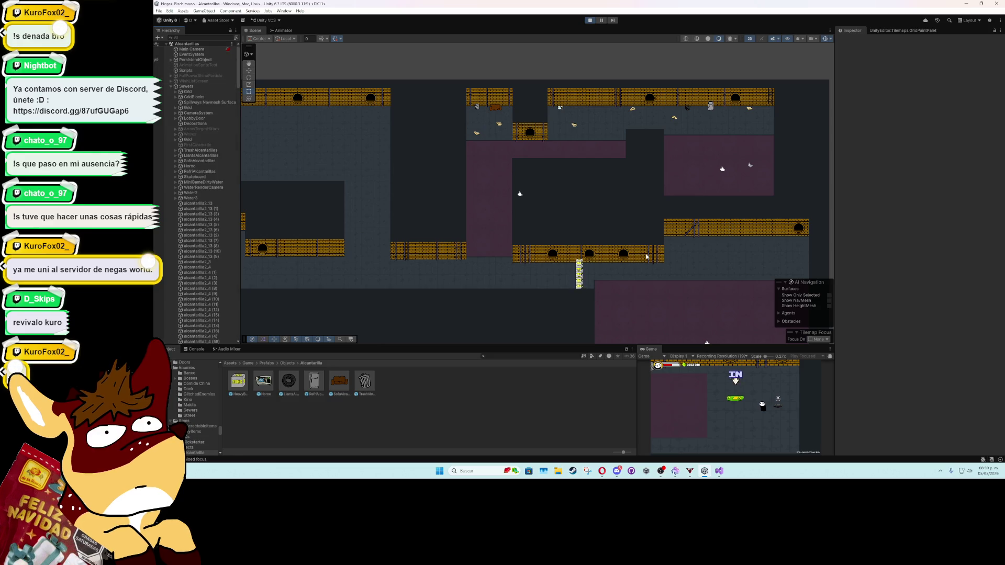
pyautogui.scroll(-10, 646, 256)
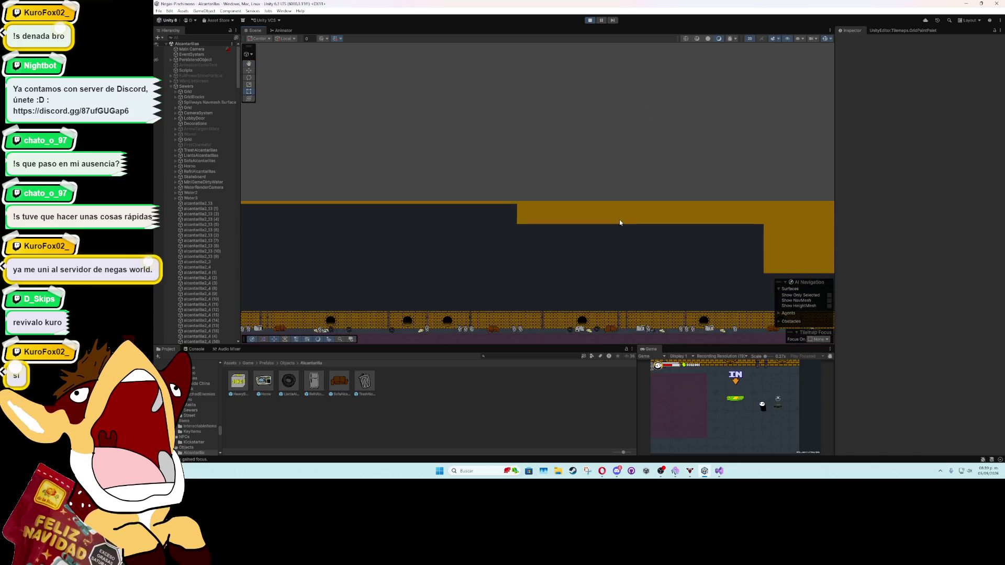
pyautogui.scroll(-5, 620, 222)
pyautogui.hscroll(5, 633, 274)
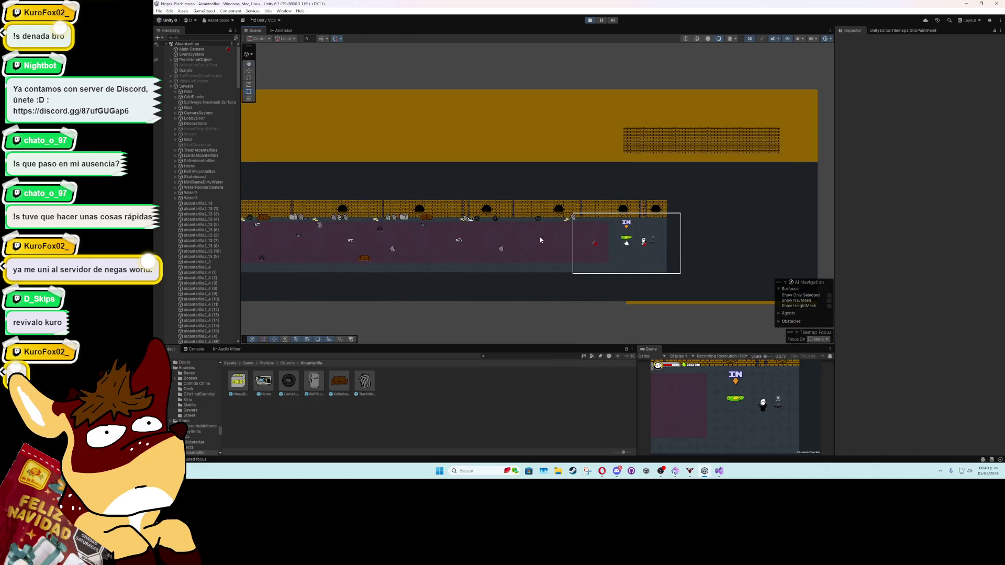
pyautogui.scroll(8, 541, 240)
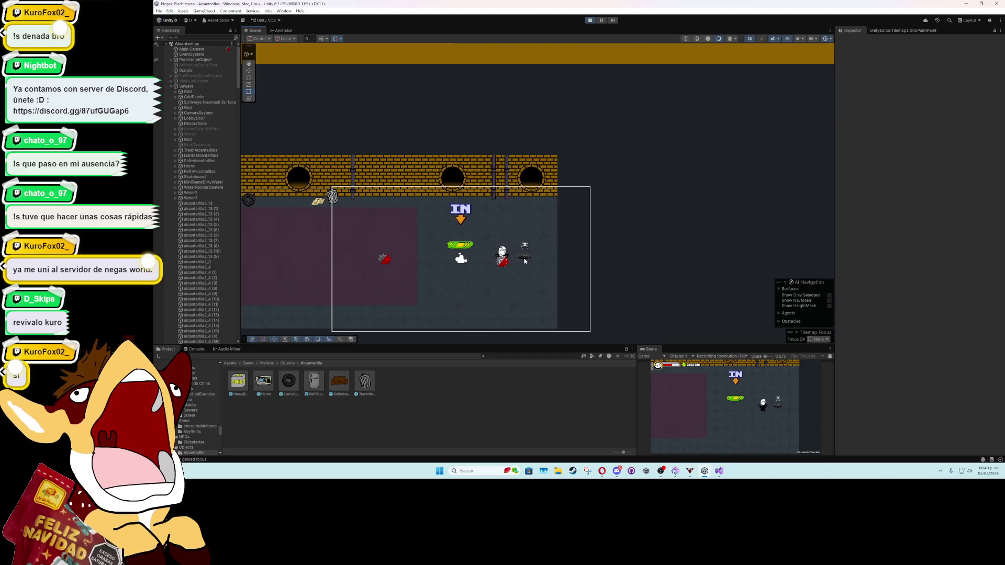
pyautogui.click(525, 260)
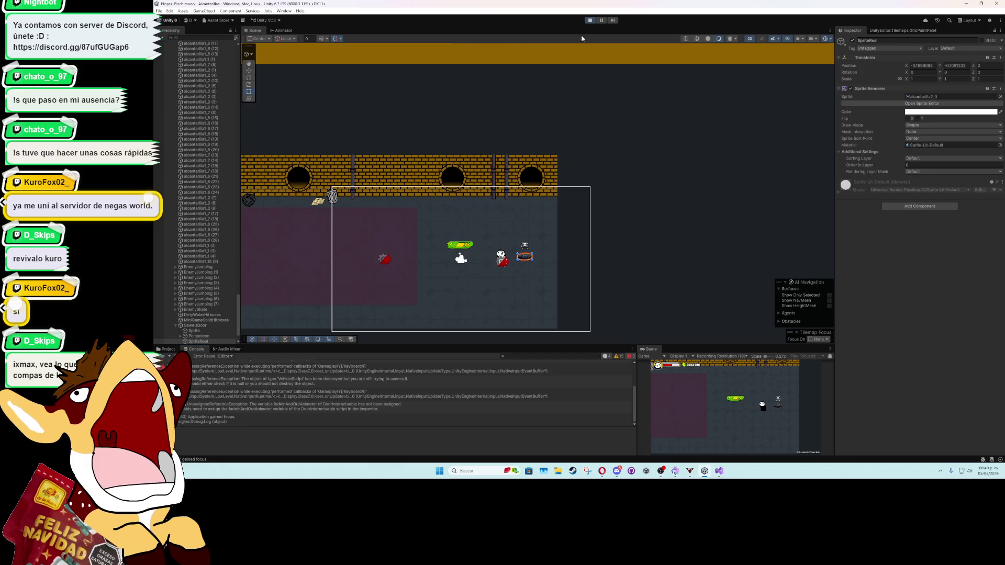
pyautogui.click(590, 21)
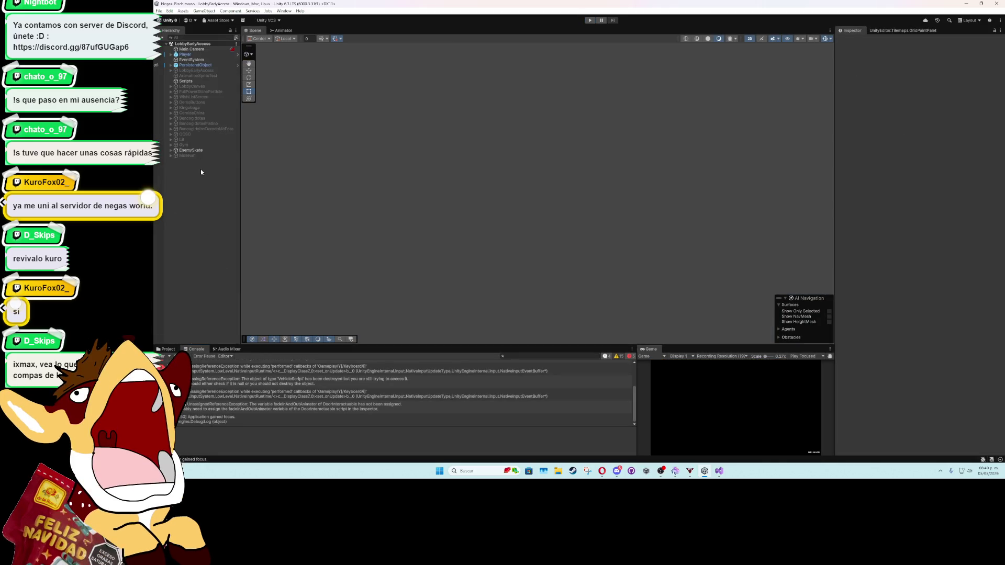
# Step: Reopen Alcantarillas from the File menu's recent scenes list
pyautogui.click(159, 11)
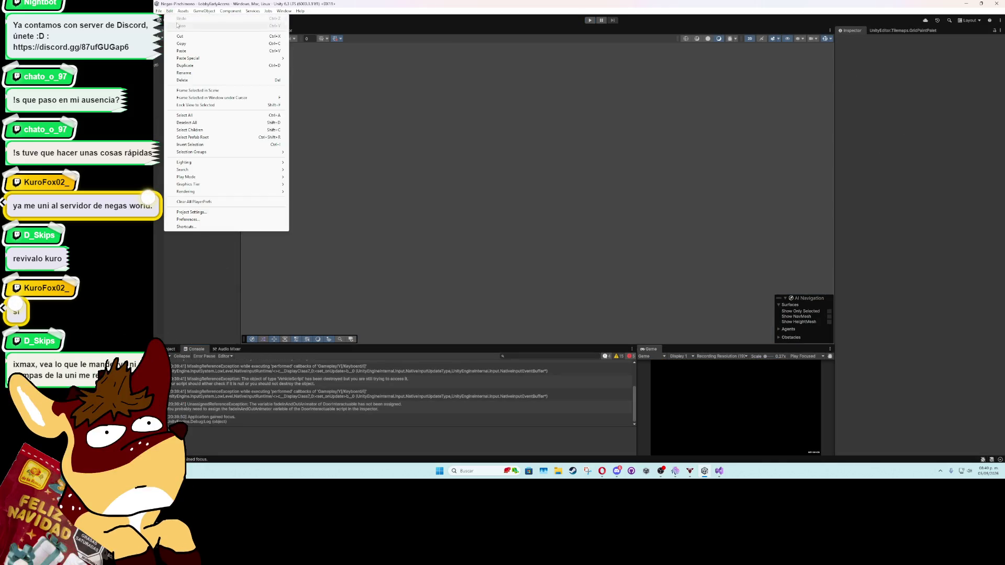
pyautogui.moveTo(199, 33)
pyautogui.click(266, 42)
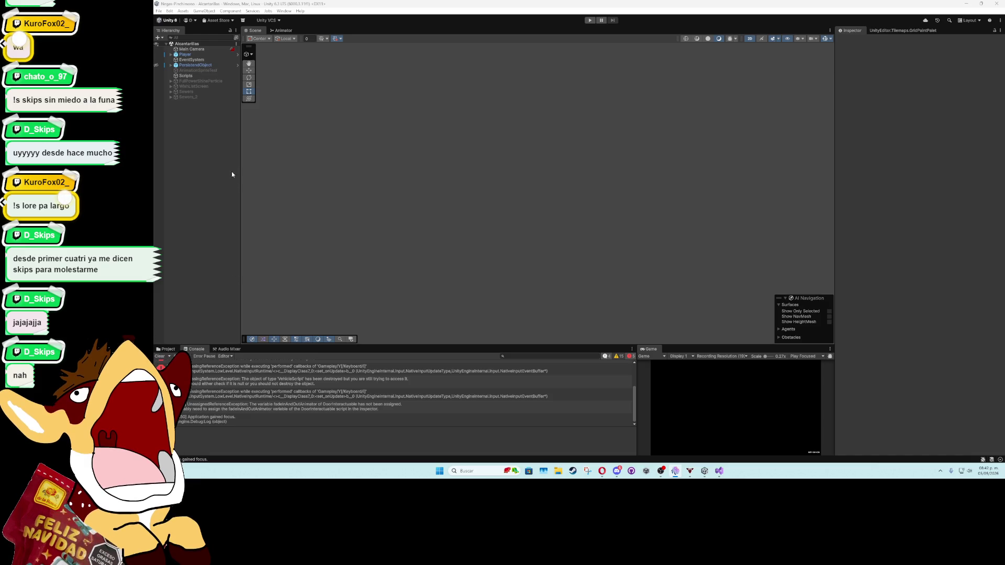
# Step: Activate the Sewers room with Alt+Shift+A and select the door's Sprite child holding its interaction script
pyautogui.click(170, 92)
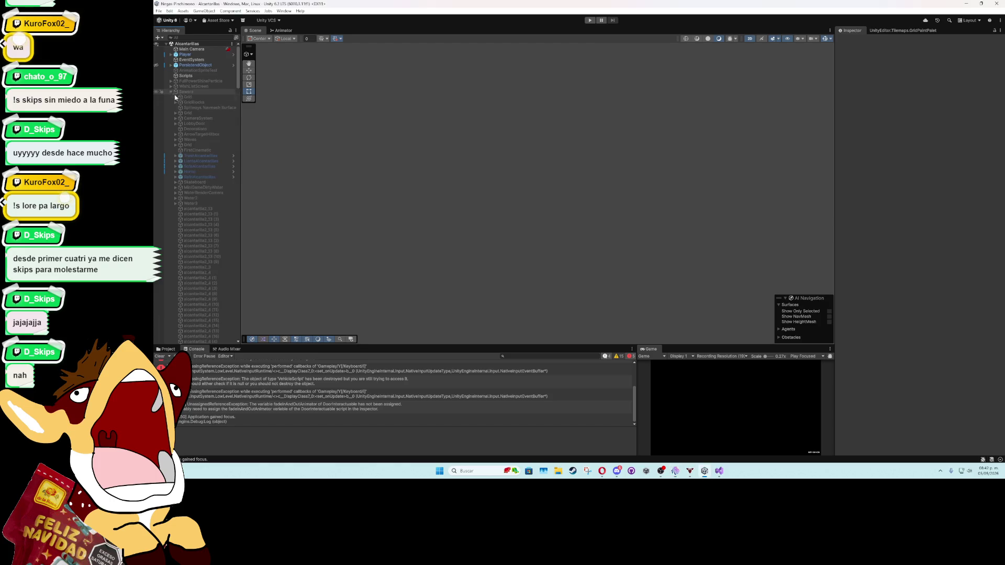
pyautogui.click(203, 93)
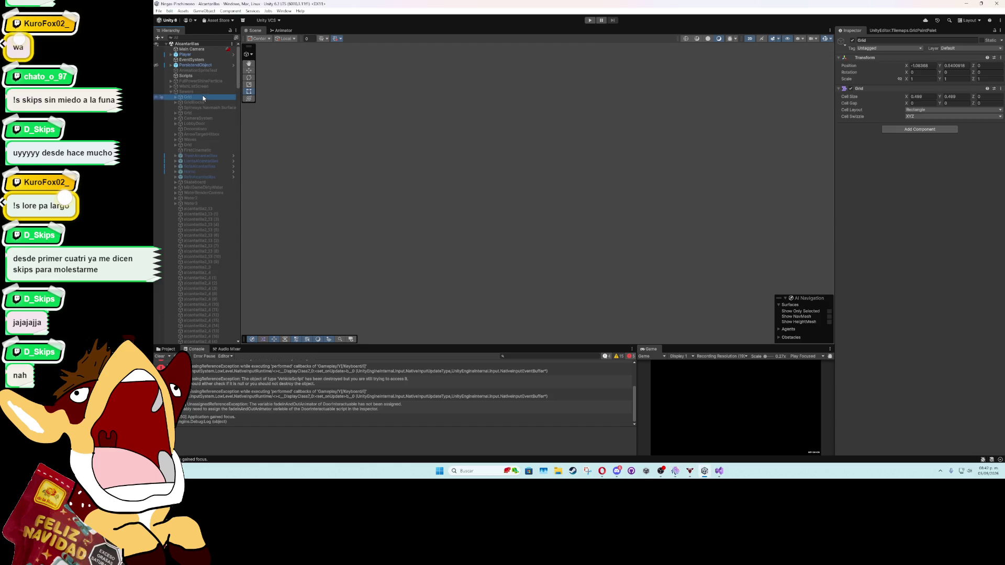
pyautogui.hotkey('alt', 'shift', 'a')
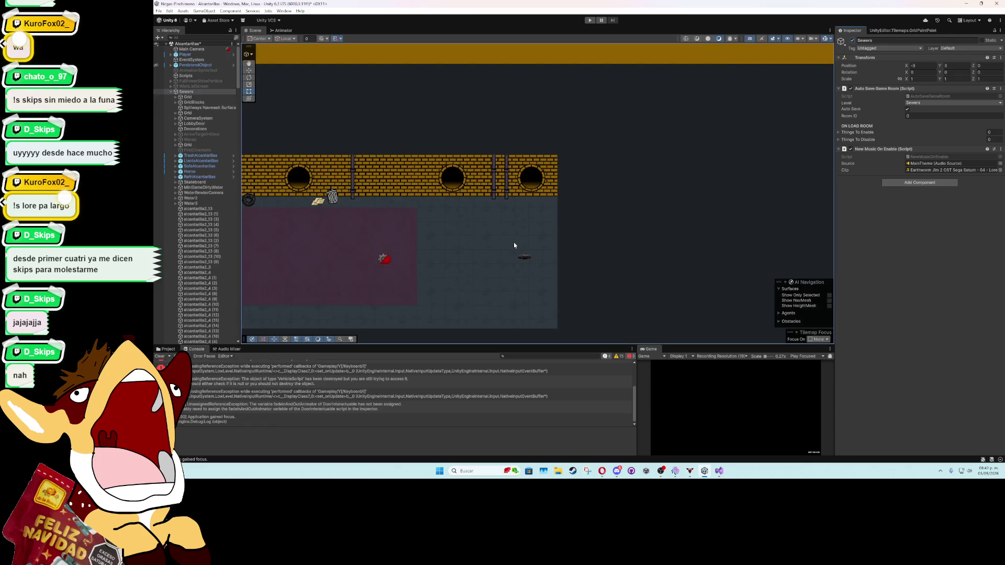
pyautogui.click(525, 256)
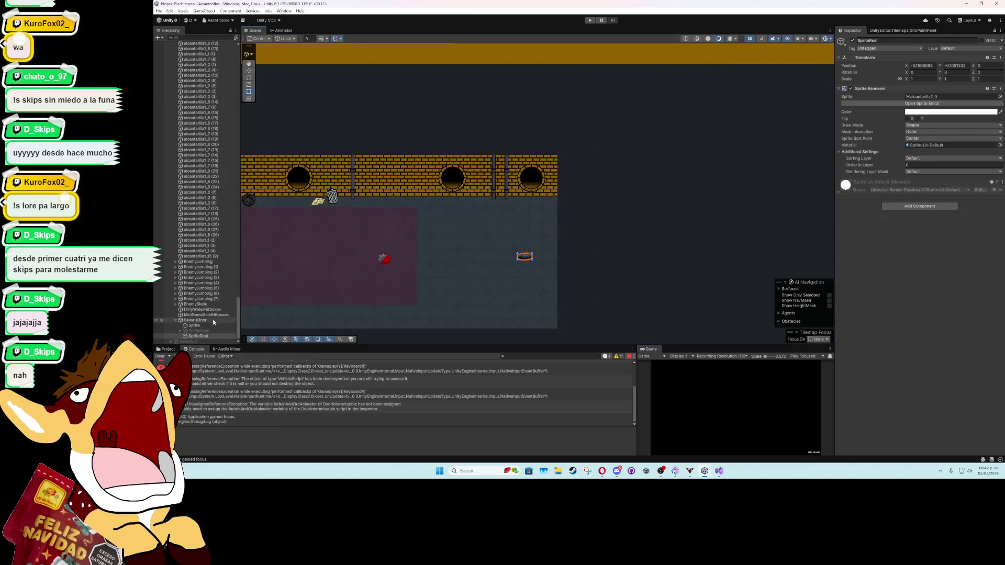
pyautogui.click(210, 325)
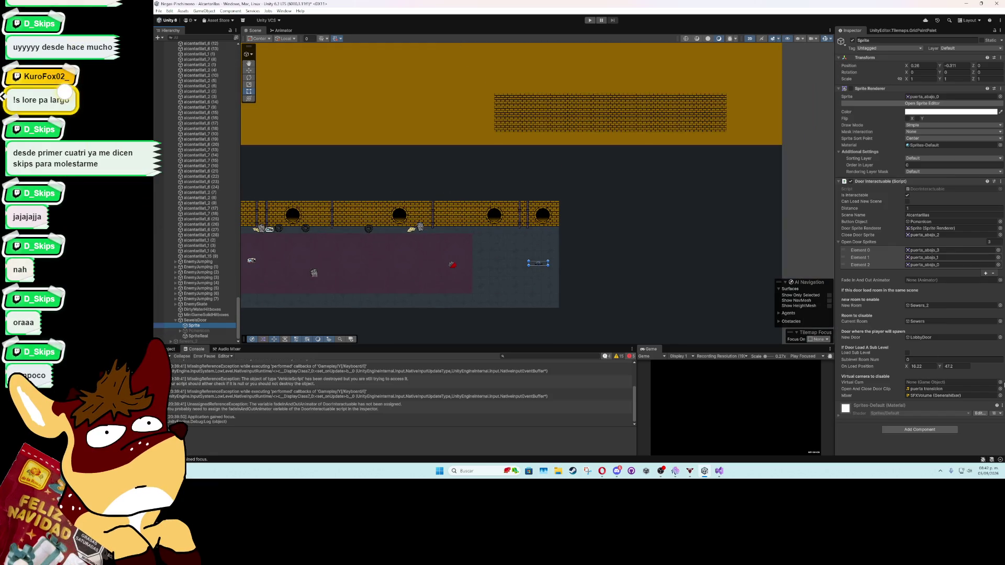
# Step: Browse the Virtual Cam picker's scene and asset lists, then close it unchanged
pyautogui.click(1000, 382)
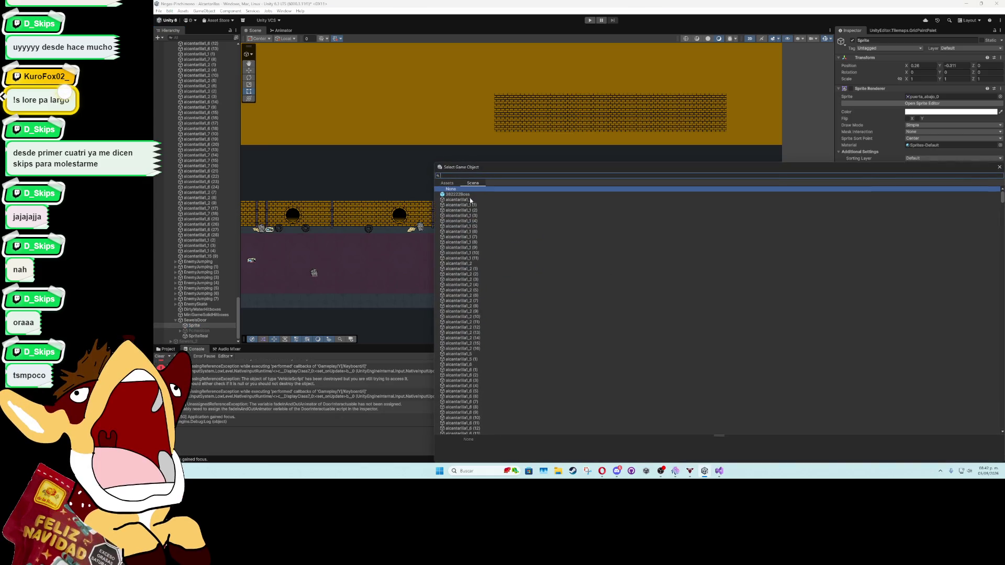
pyautogui.click(447, 183)
pyautogui.click(473, 183)
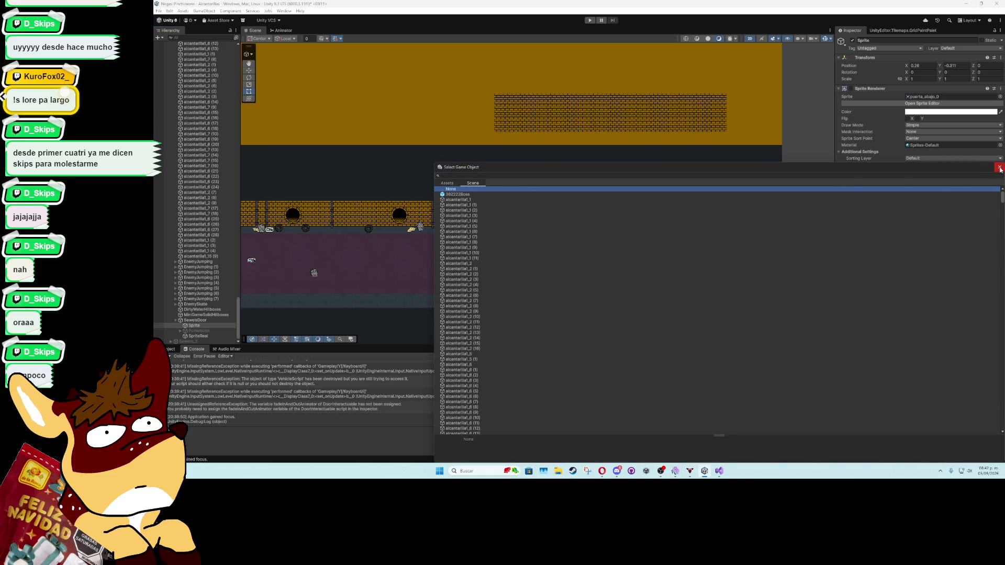
pyautogui.click(999, 167)
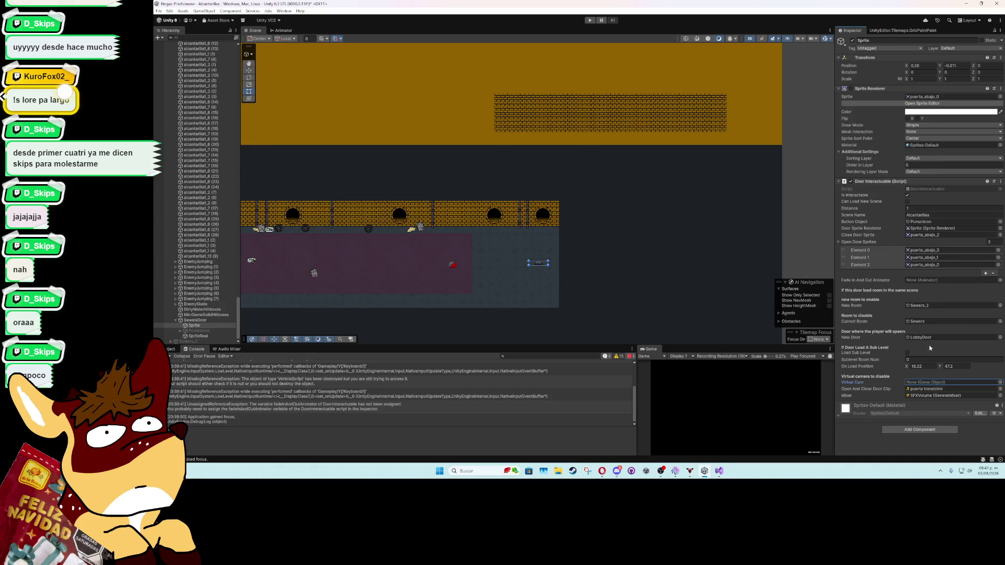
# Step: Search 'circle' and assign CircleFadeInAndOut as the door's Fade In And Out Animator
pyautogui.click(999, 280)
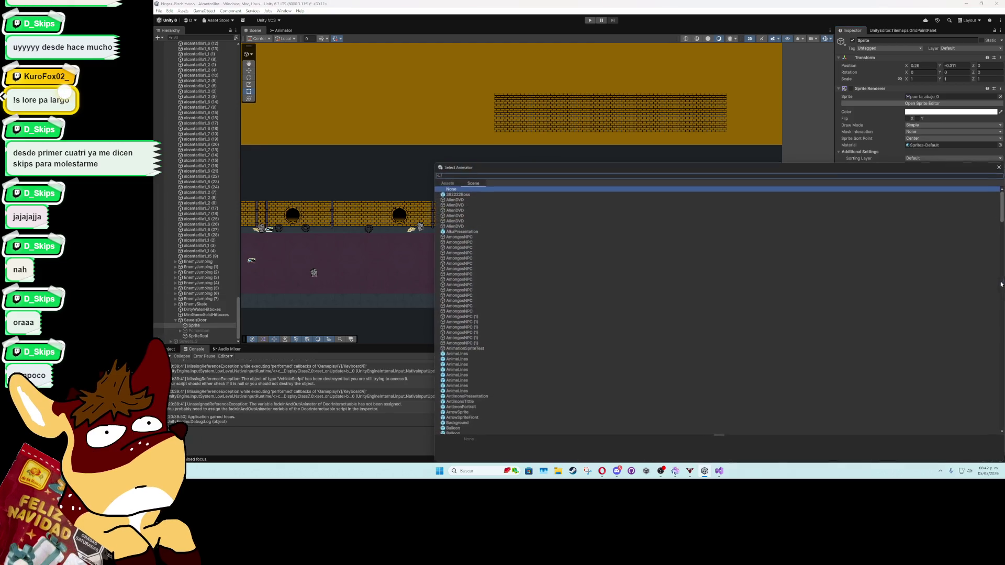
pyautogui.write('circle')
pyautogui.doubleClick(456, 198)
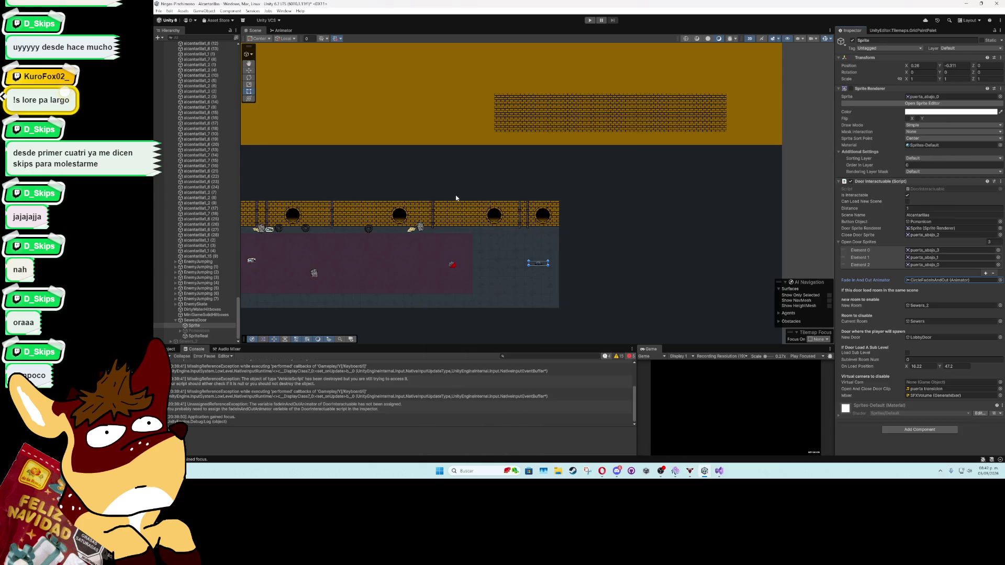
pyautogui.moveTo(238, 303); pyautogui.dragTo(237, 94)
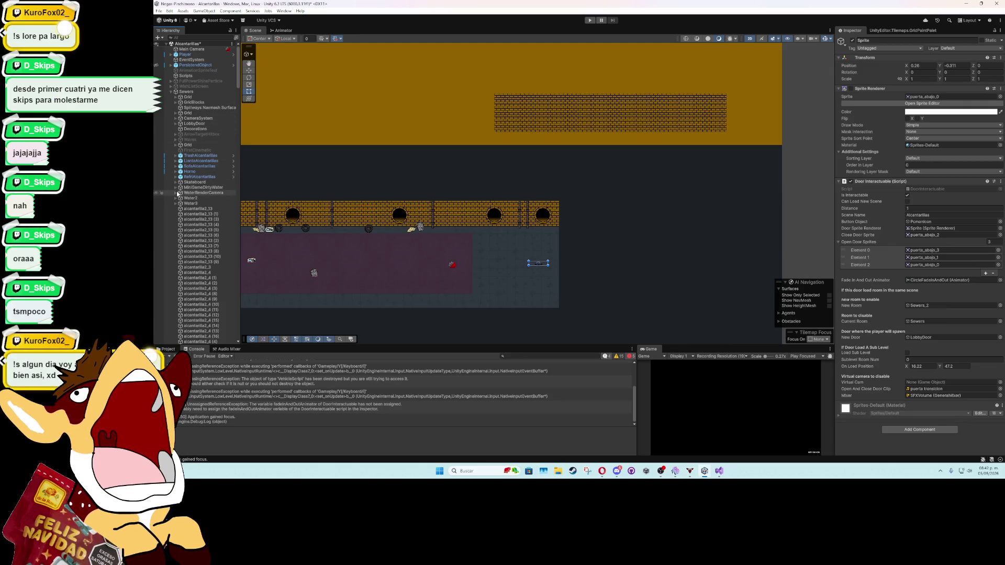
# Step: Drag VirtualCamera from CameraSystem into the door's Virtual Cam field, then collapse Sewers and select Sewers_2
pyautogui.click(177, 119)
pyautogui.moveTo(192, 129)
pyautogui.mouseDown()
pyautogui.moveTo(602, 251)
pyautogui.moveTo(914, 383)
pyautogui.mouseUp()
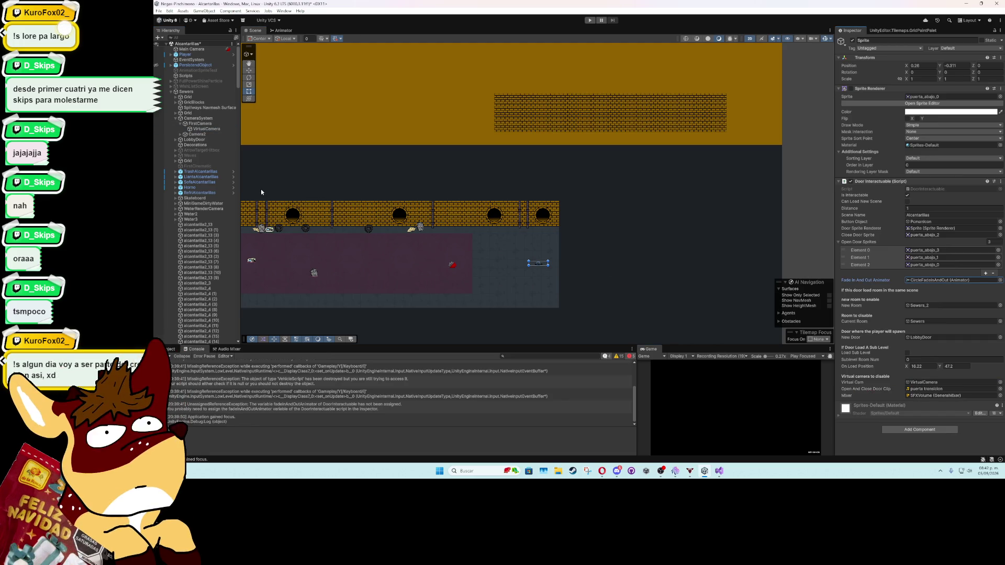
pyautogui.click(170, 92)
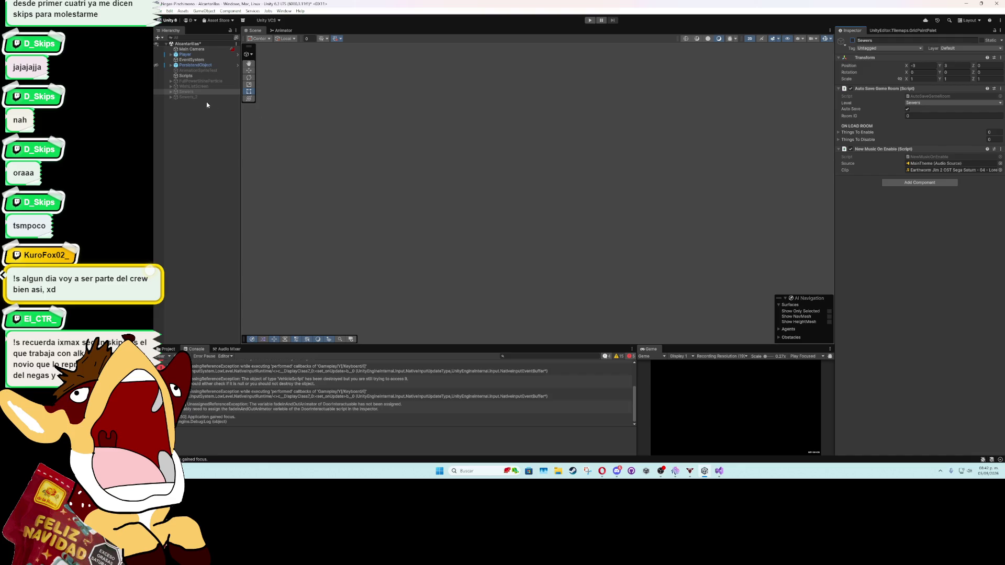
pyautogui.click(208, 98)
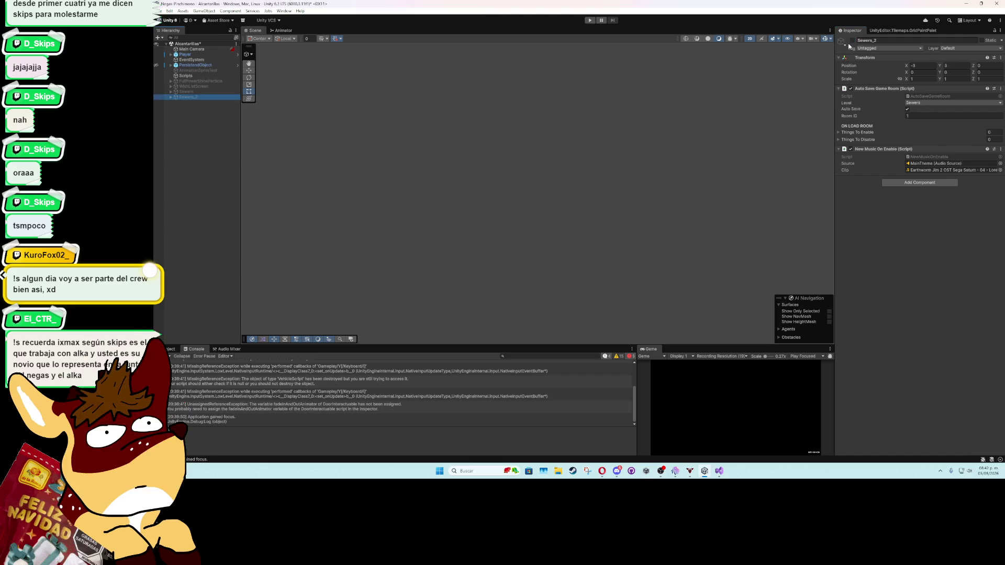
# Step: Delete Camera2 from the CameraSystem inside Sewers_2
pyautogui.click(170, 97)
pyautogui.scroll(-2, 382, 231)
pyautogui.scroll(-4, 383, 231)
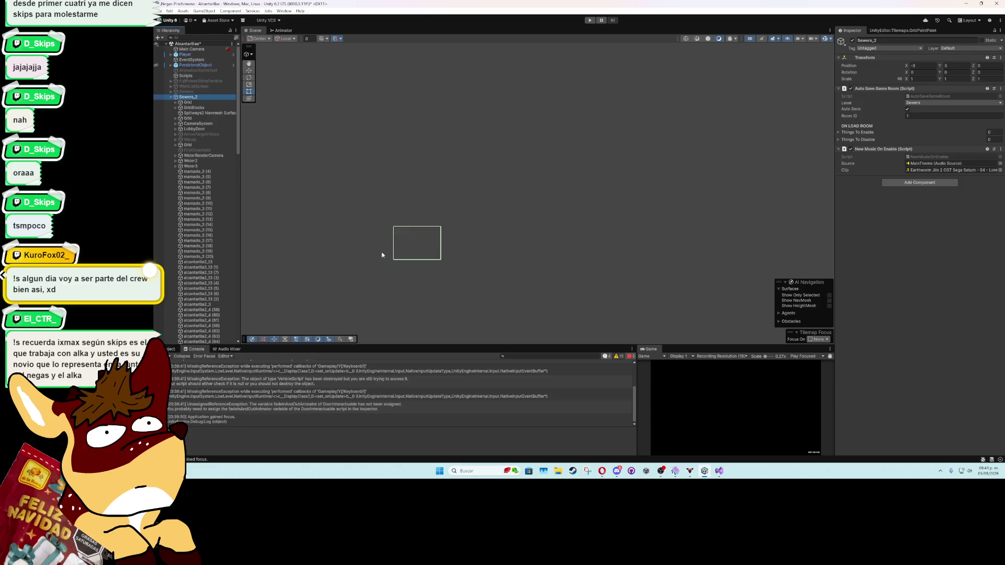
pyautogui.click(176, 123)
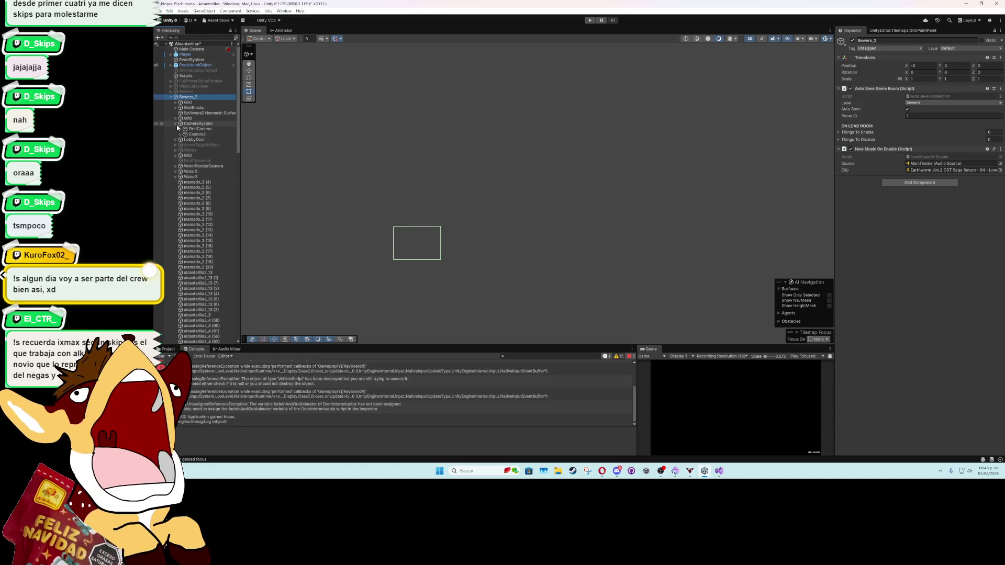
pyautogui.click(189, 129)
pyautogui.click(188, 134)
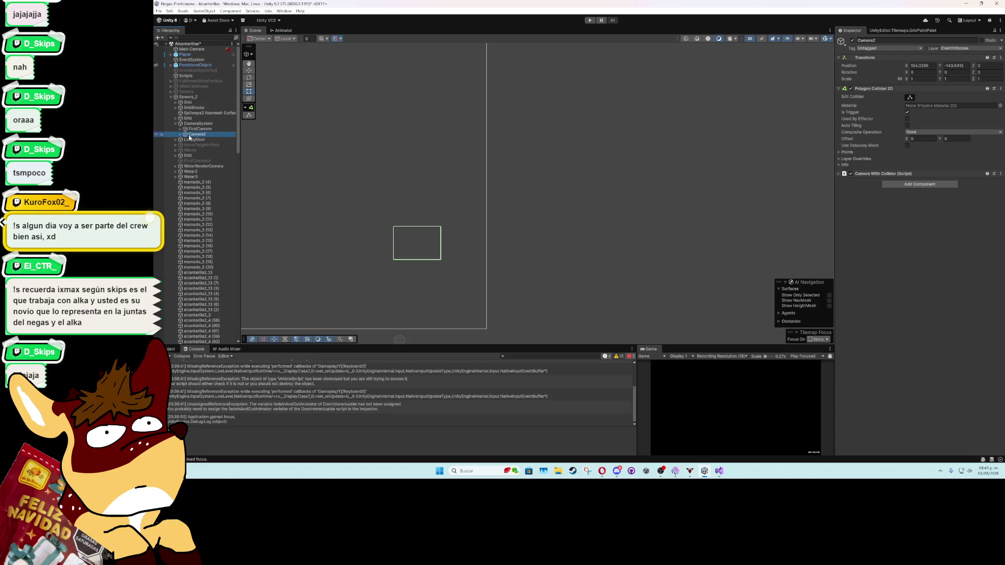
pyautogui.press('Delete')
pyautogui.doubleClick(196, 129)
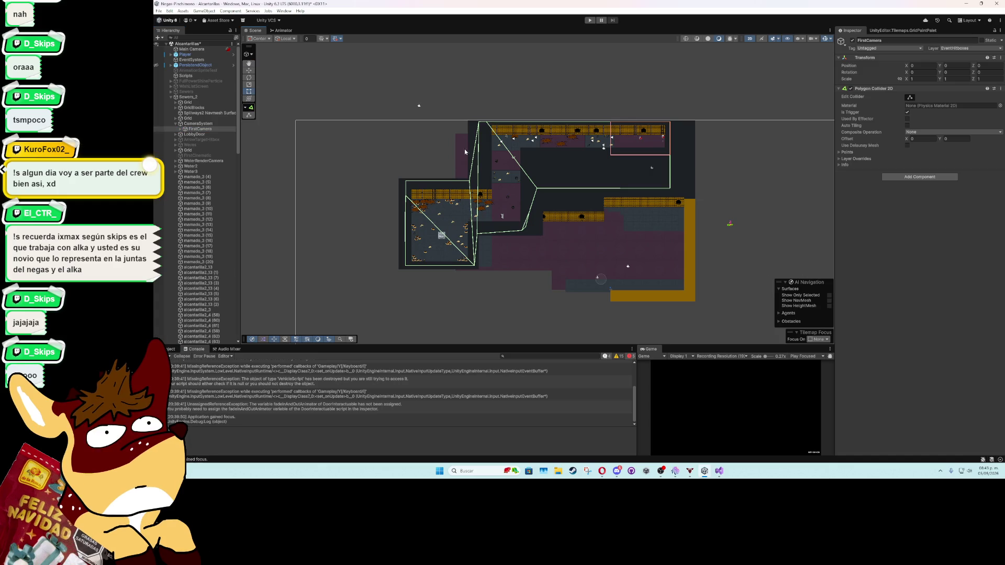
# Step: Deactivate Sewers_2, reactivate the Sewers room and select its FirstCamera
pyautogui.scroll(5, 587, 129)
pyautogui.scroll(1, 462, 188)
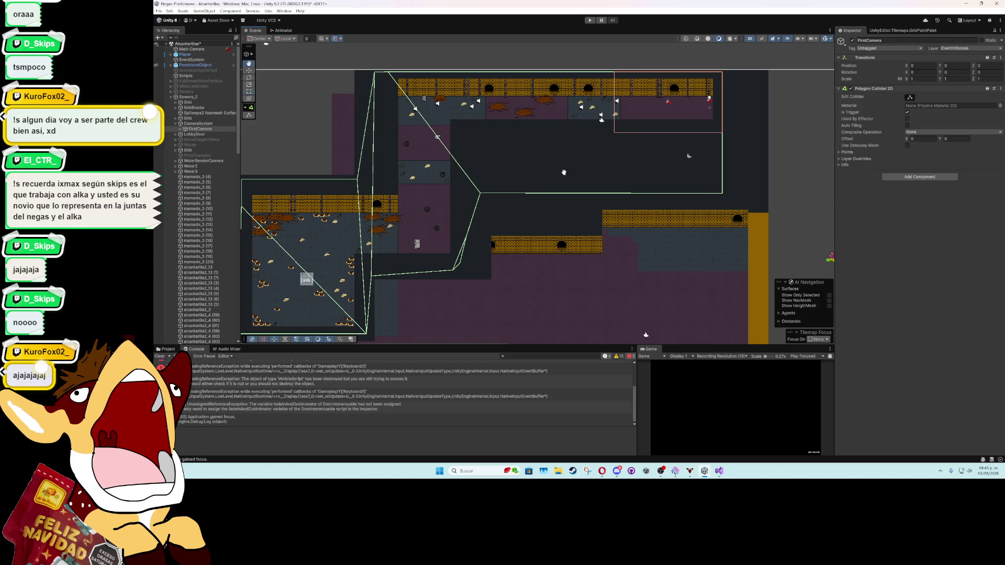
pyautogui.doubleClick(172, 98)
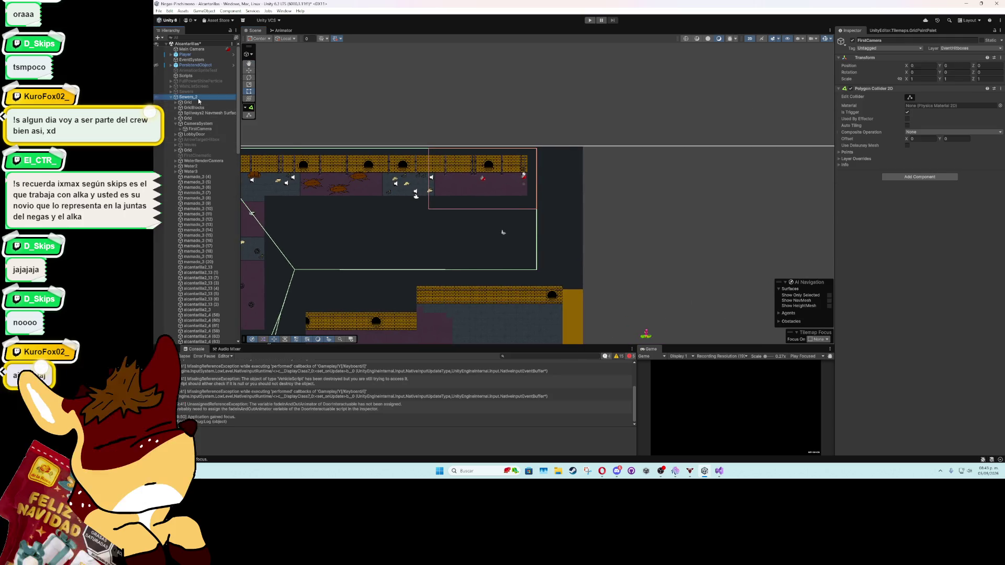
pyautogui.click(172, 98)
pyautogui.hotkey('alt', 'shift', 'a')
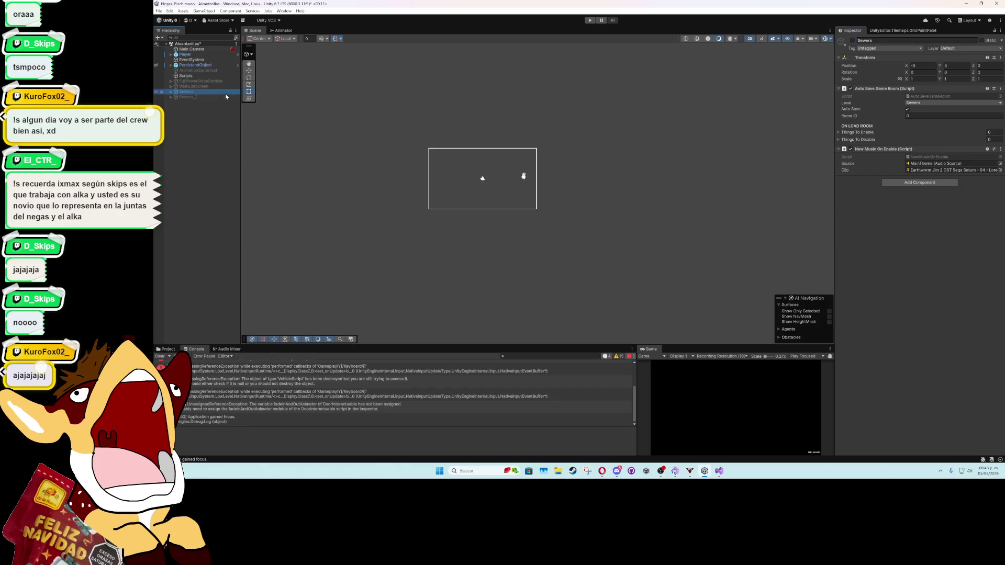
pyautogui.click(852, 41)
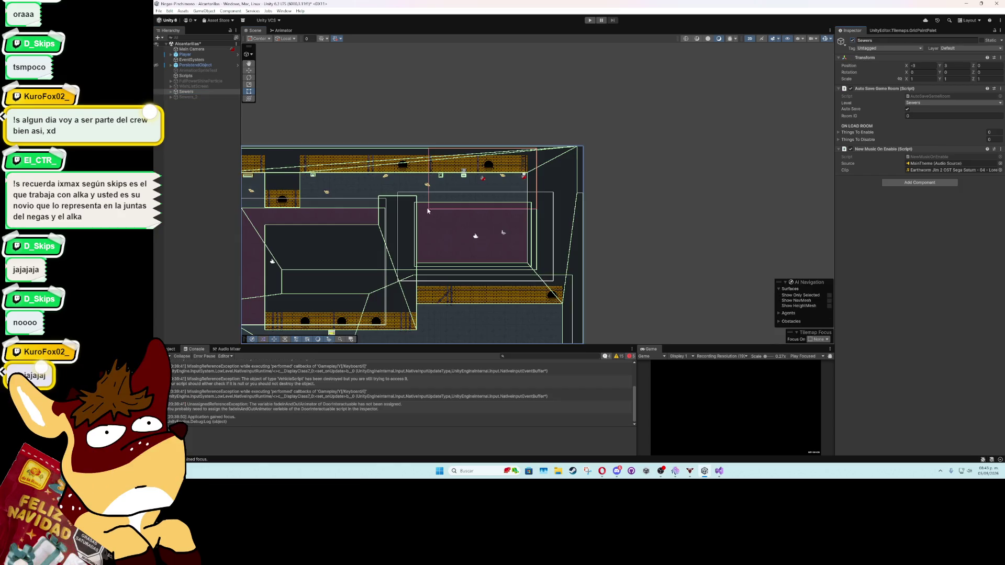
pyautogui.press('f')
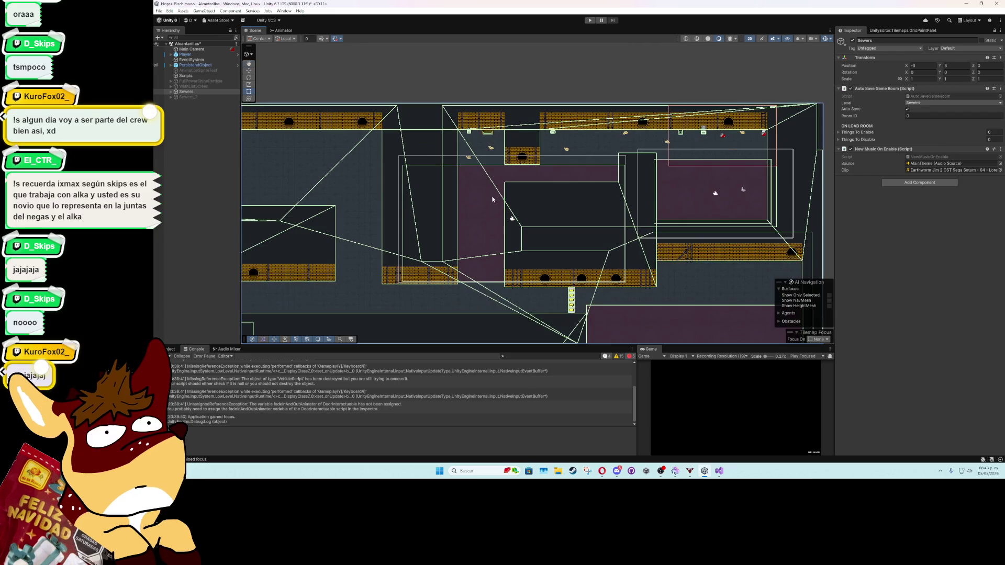
pyautogui.scroll(3, 491, 242)
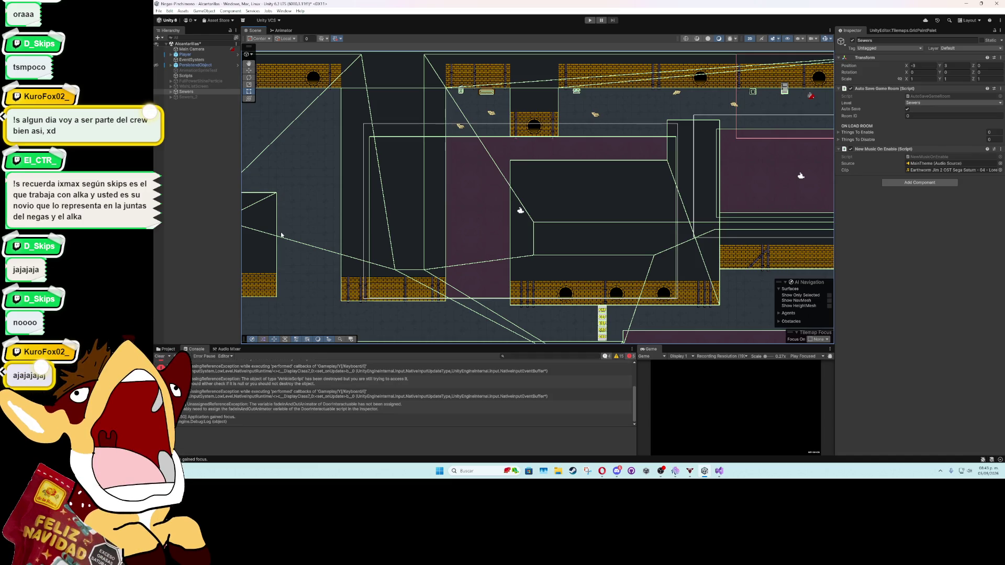
pyautogui.click(170, 91)
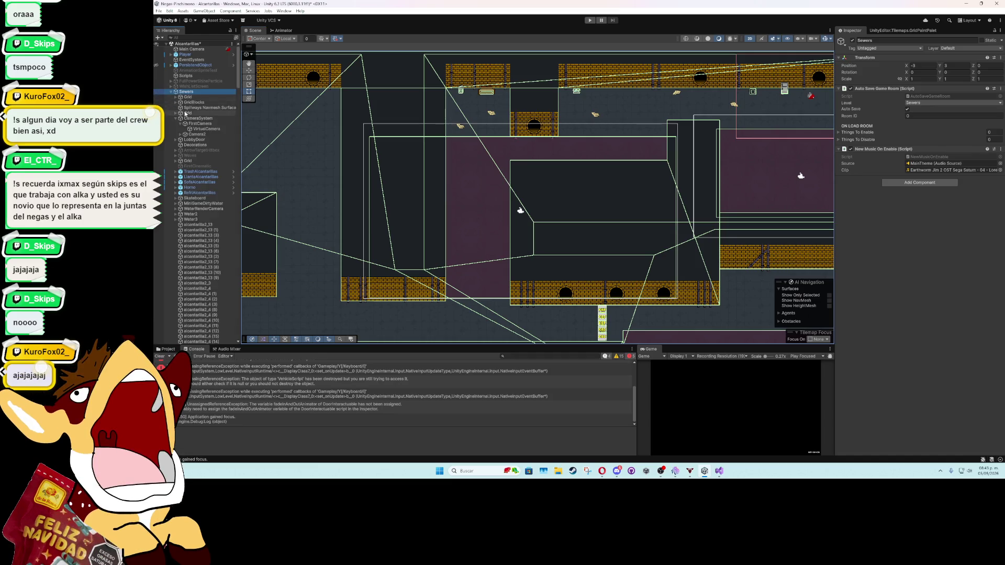
pyautogui.click(193, 124)
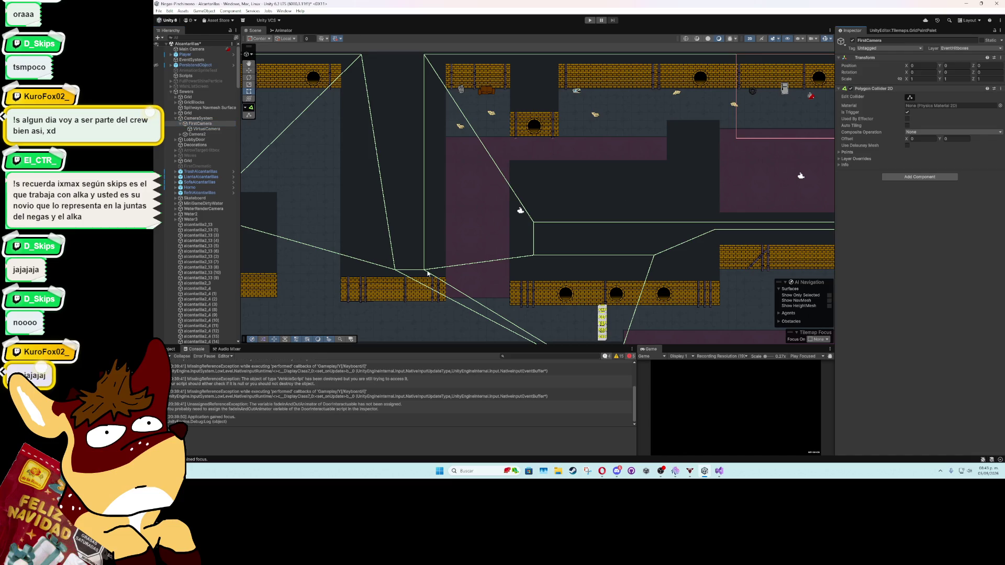
# Step: Drag FirstCamera's Polygon Collider 2D vertices so its edges run vertically along the sewer walls
pyautogui.click(909, 98)
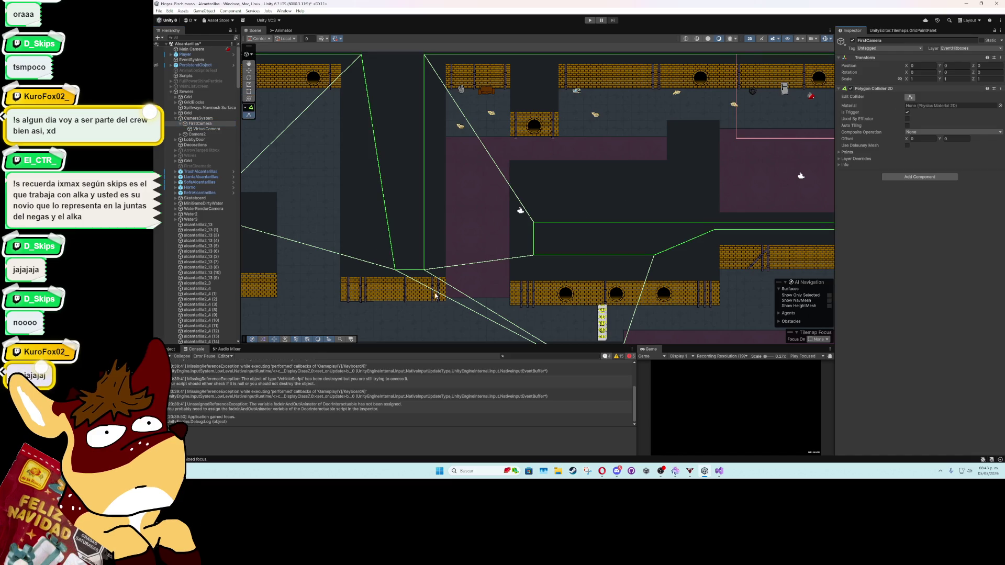
pyautogui.moveTo(423, 270); pyautogui.dragTo(417, 270)
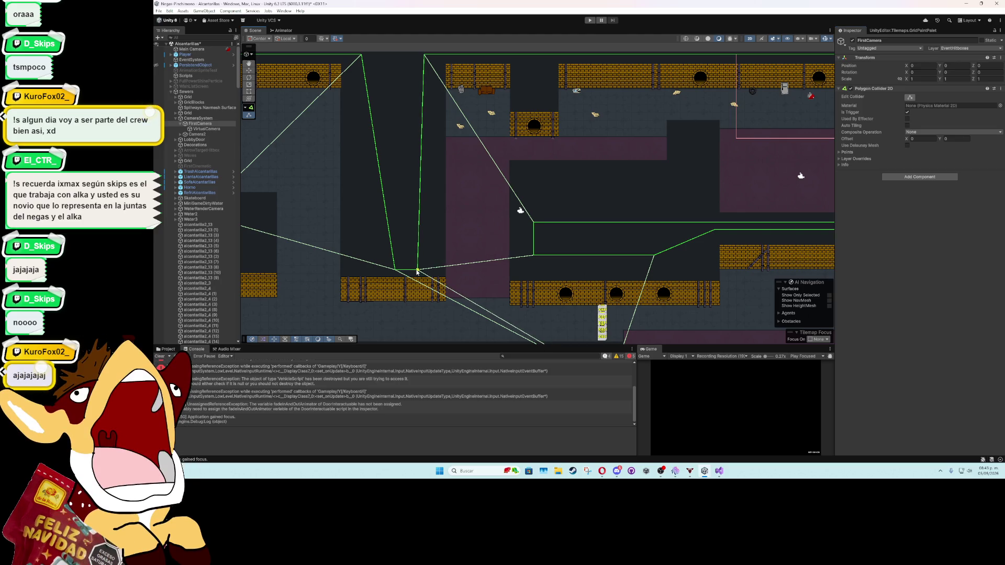
pyautogui.moveTo(534, 256); pyautogui.dragTo(537, 225)
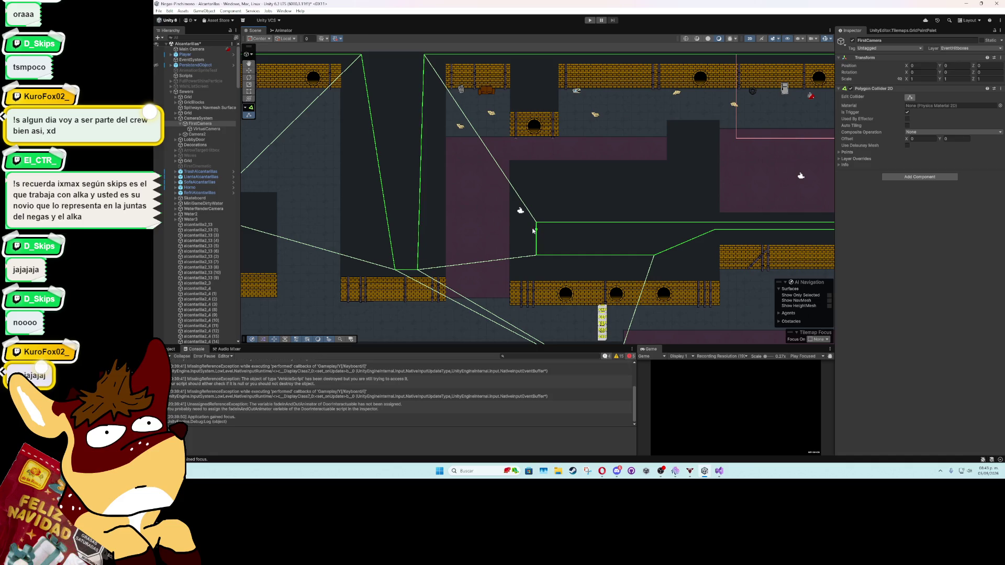
pyautogui.moveTo(536, 226); pyautogui.dragTo(540, 226)
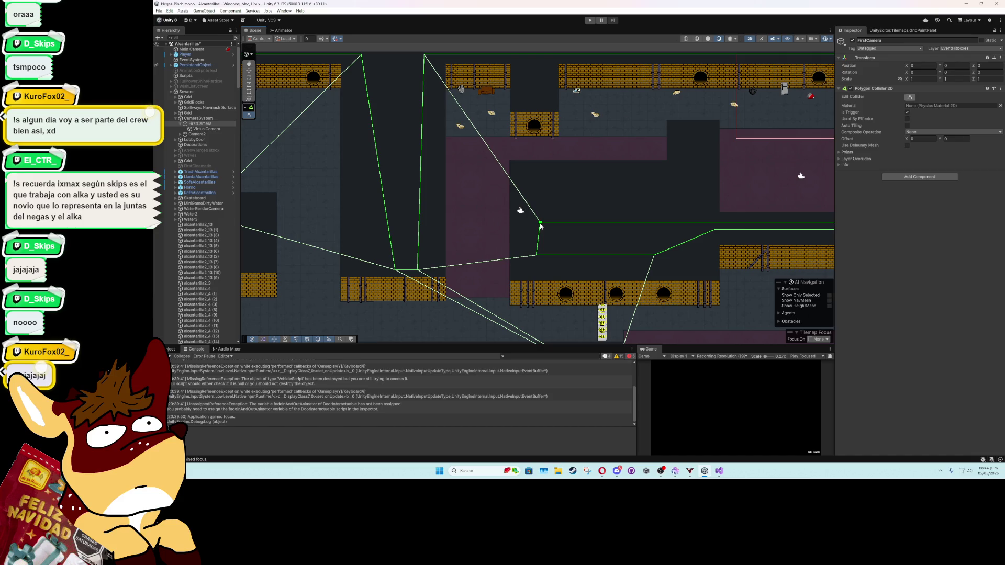
pyautogui.moveTo(426, 57); pyautogui.dragTo(420, 57)
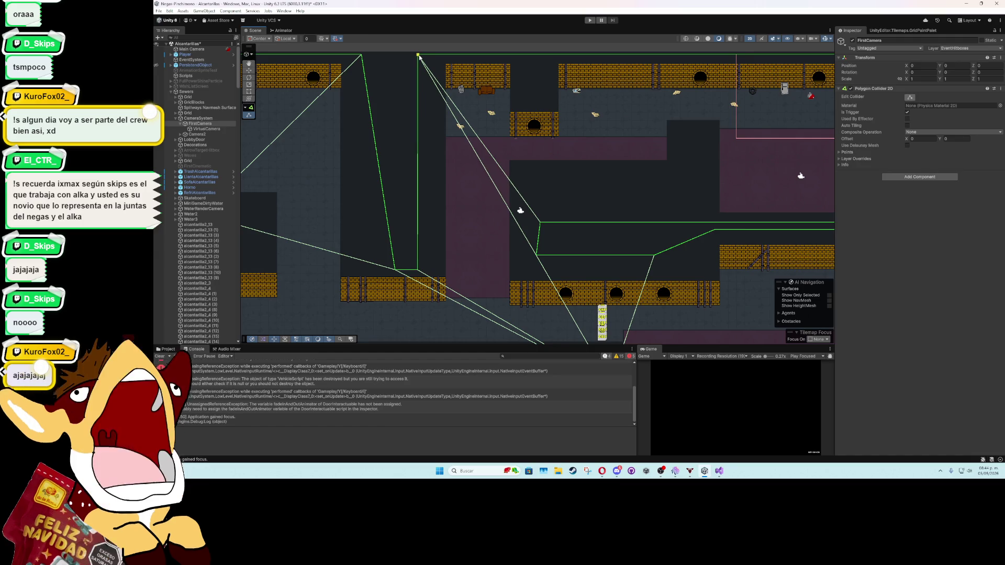
pyautogui.moveTo(536, 254); pyautogui.dragTo(540, 256)
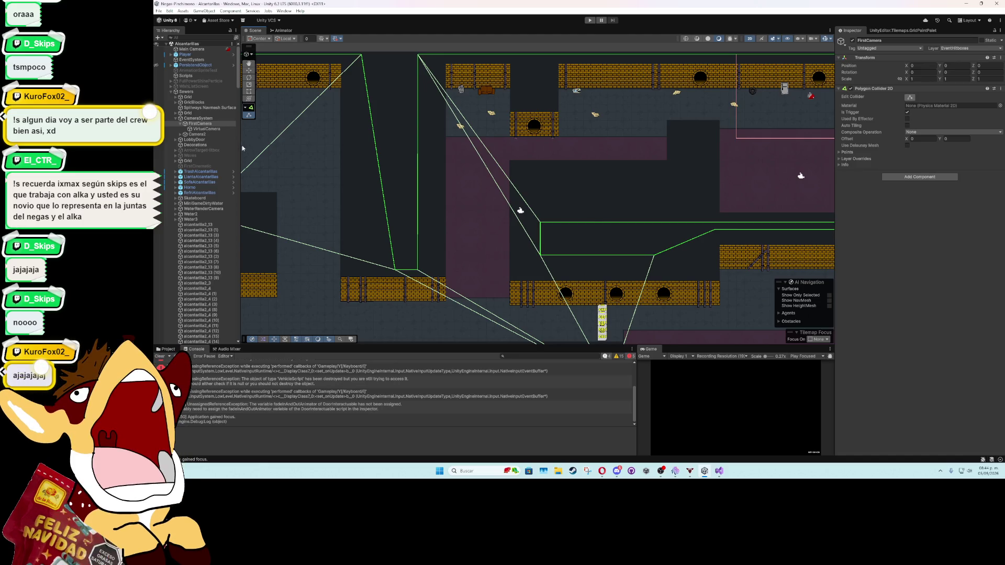
pyautogui.click(206, 129)
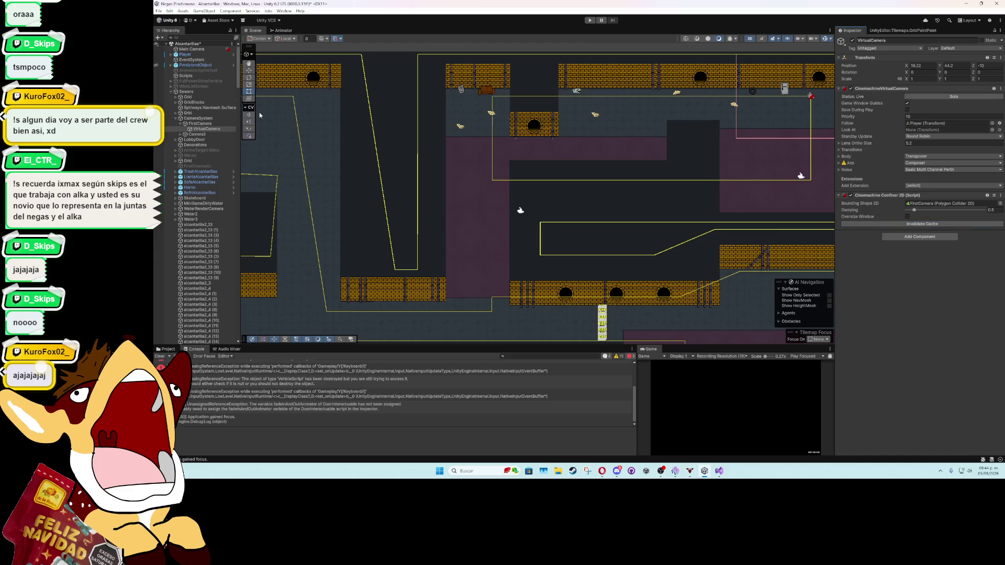
# Step: Deactivate the Sewers room, then activate Sewers_2 and expand it to list its contents
pyautogui.click(182, 92)
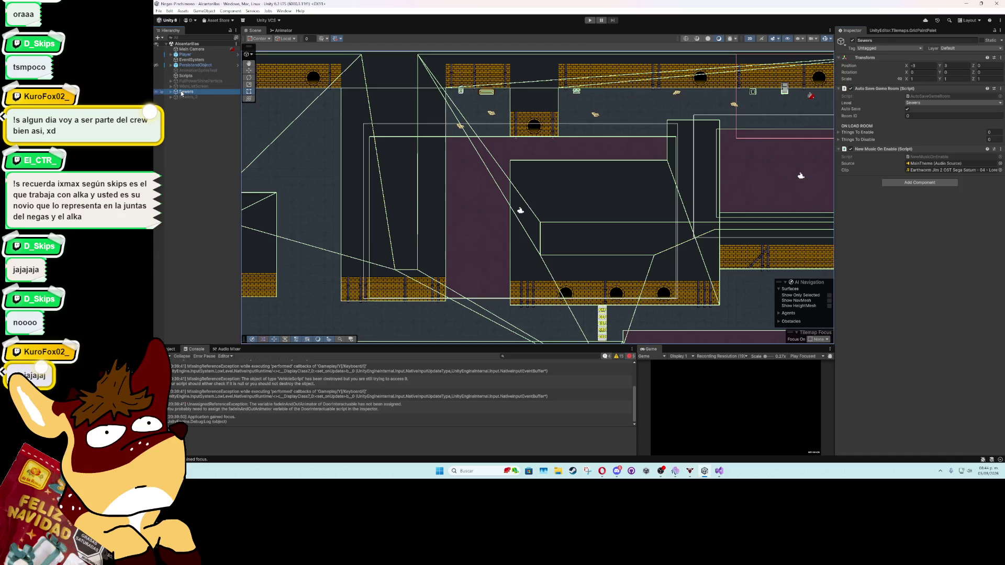
pyautogui.click(853, 41)
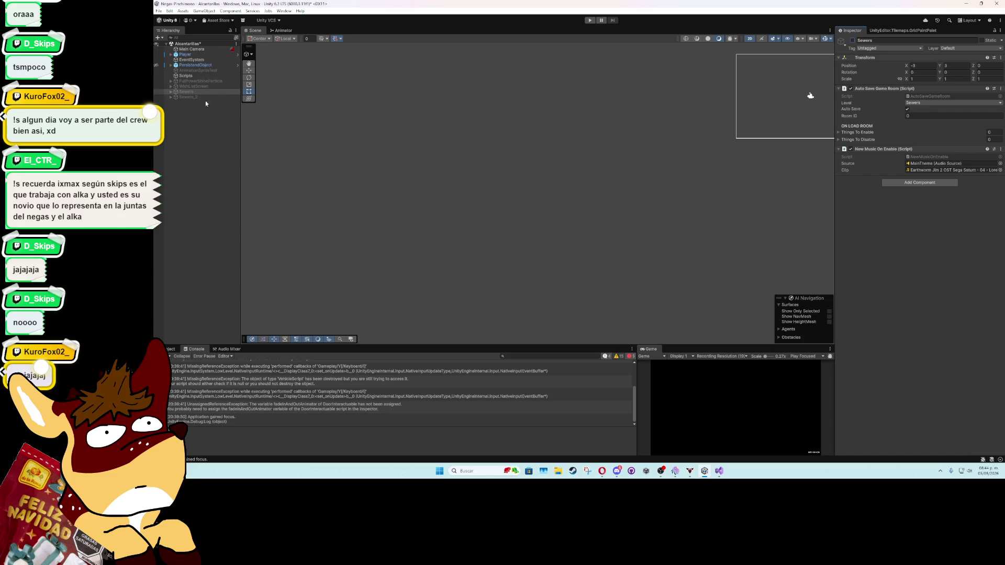
pyautogui.click(187, 96)
pyautogui.click(853, 40)
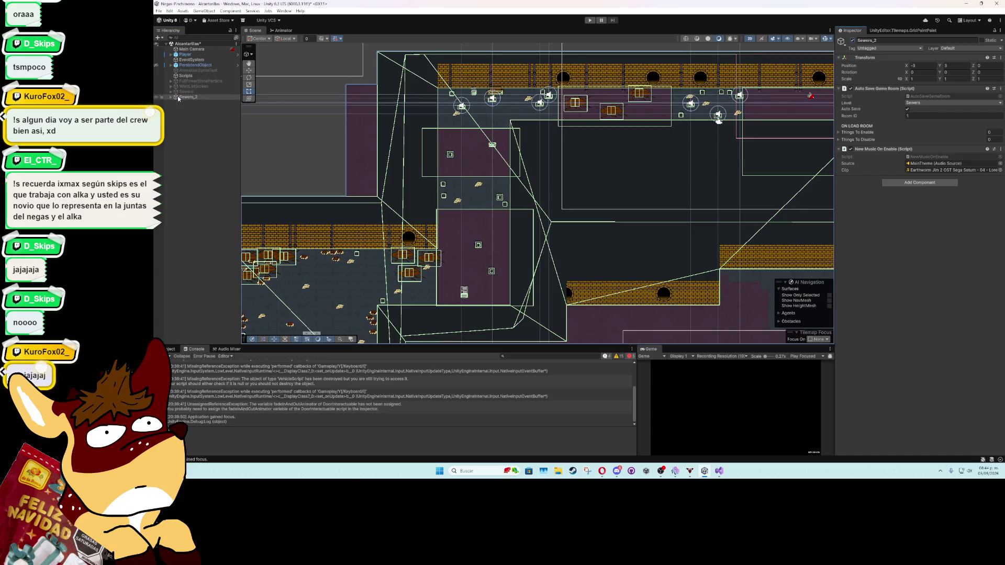
pyautogui.click(172, 98)
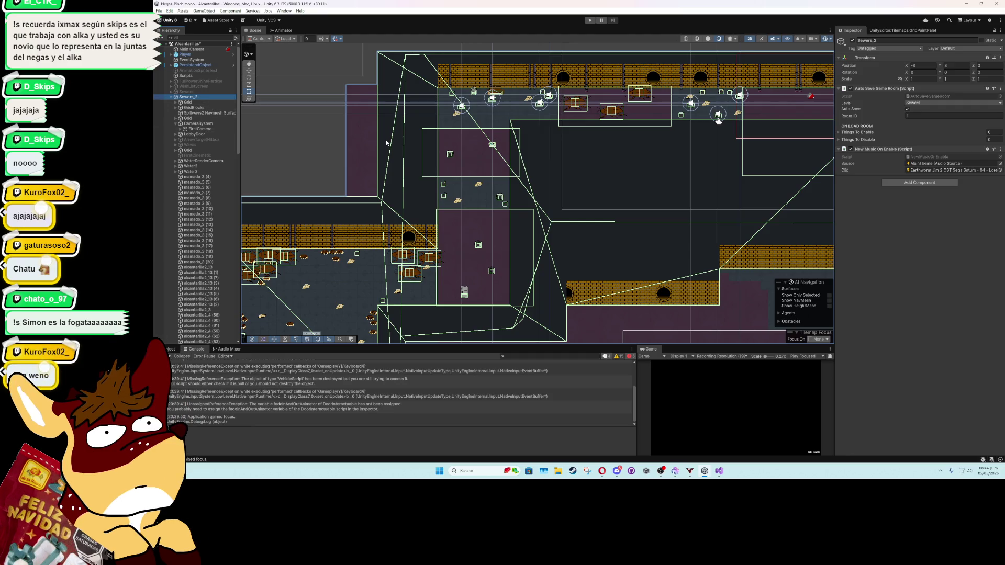
pyautogui.click(330, 135)
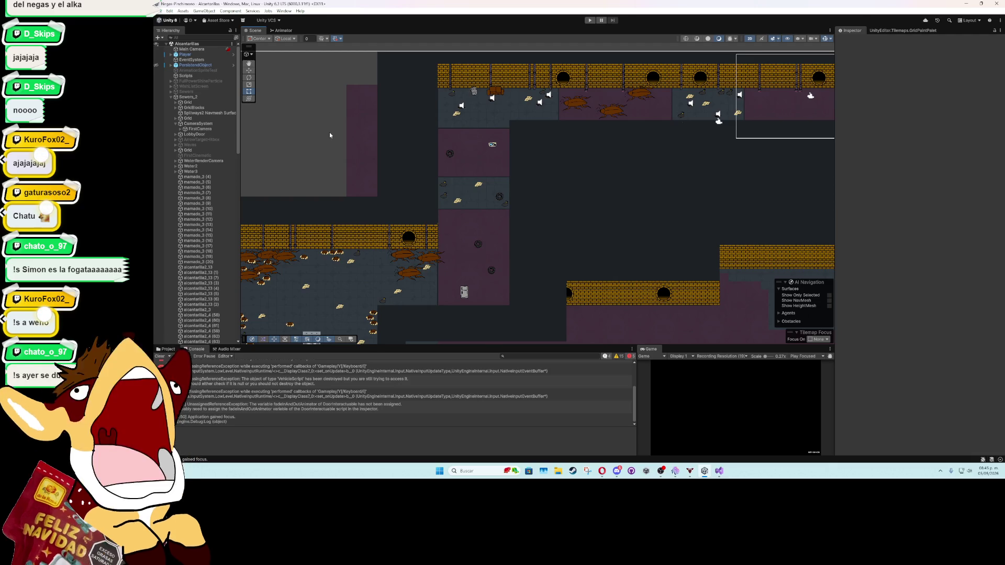
pyautogui.scroll(-1, 337, 135)
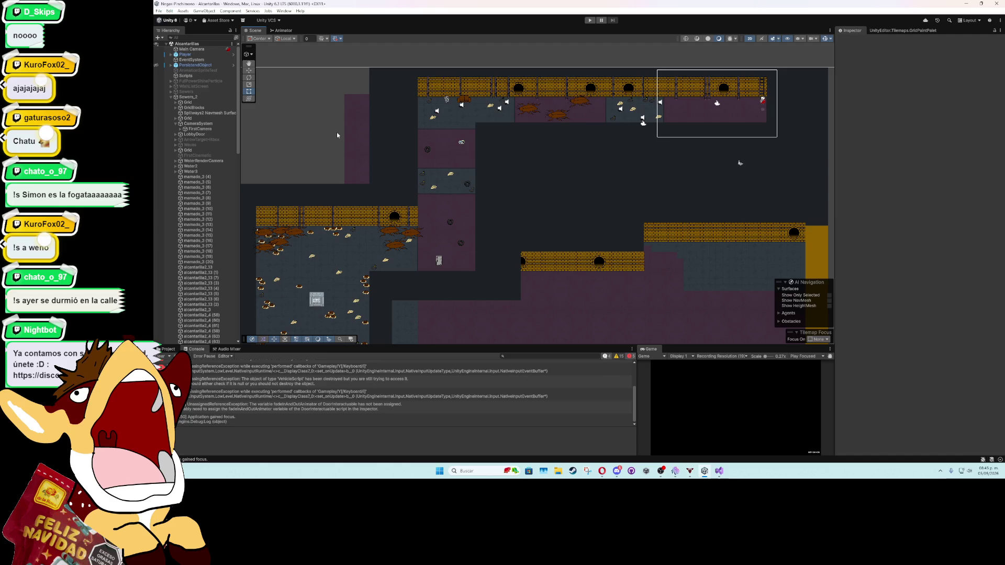
pyautogui.scroll(-1, 337, 136)
pyautogui.scroll(-1, 337, 135)
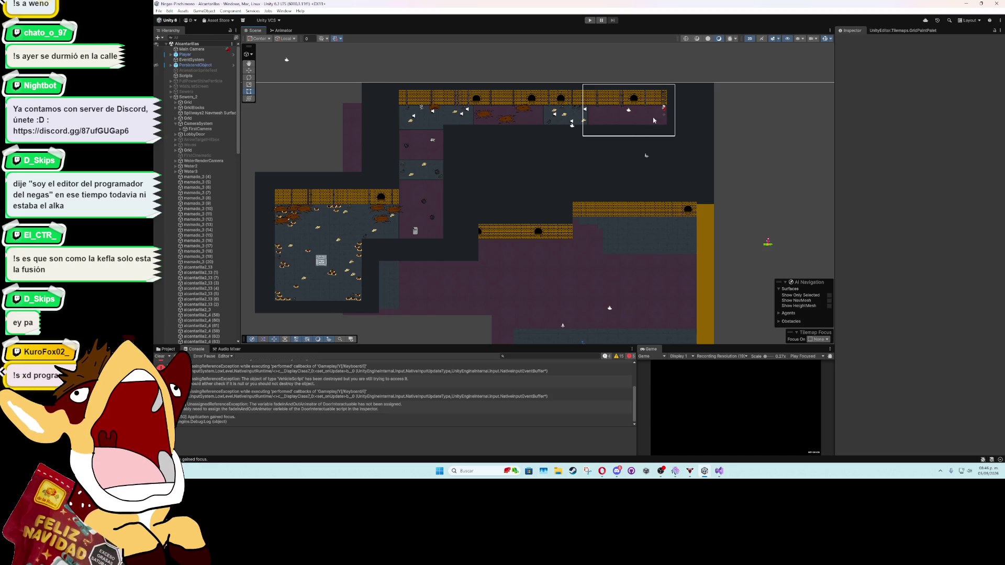
pyautogui.scroll(2, 653, 121)
# Step: Rename LobbyDoor to SewersFirstDoor and select its Sprite child
pyautogui.click(666, 97)
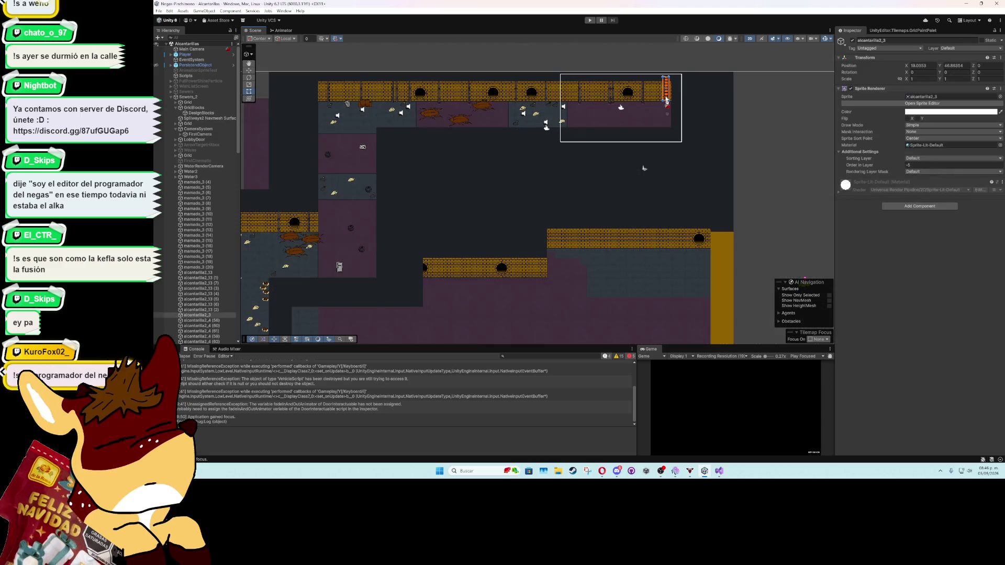
pyautogui.click(208, 140)
pyautogui.click(206, 140)
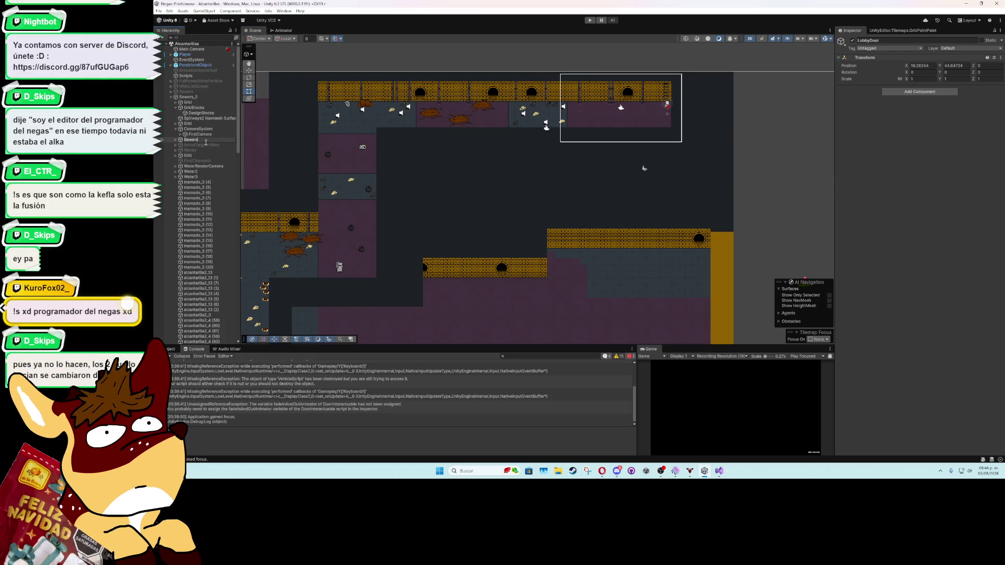
pyautogui.write('FirstDoor')
pyautogui.press('Return')
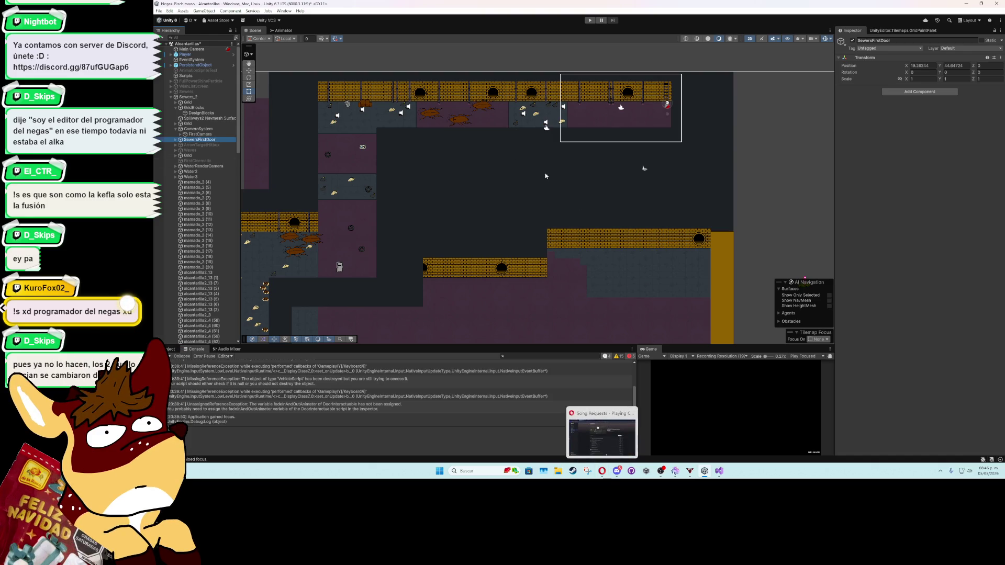
pyautogui.click(175, 141)
pyautogui.click(189, 145)
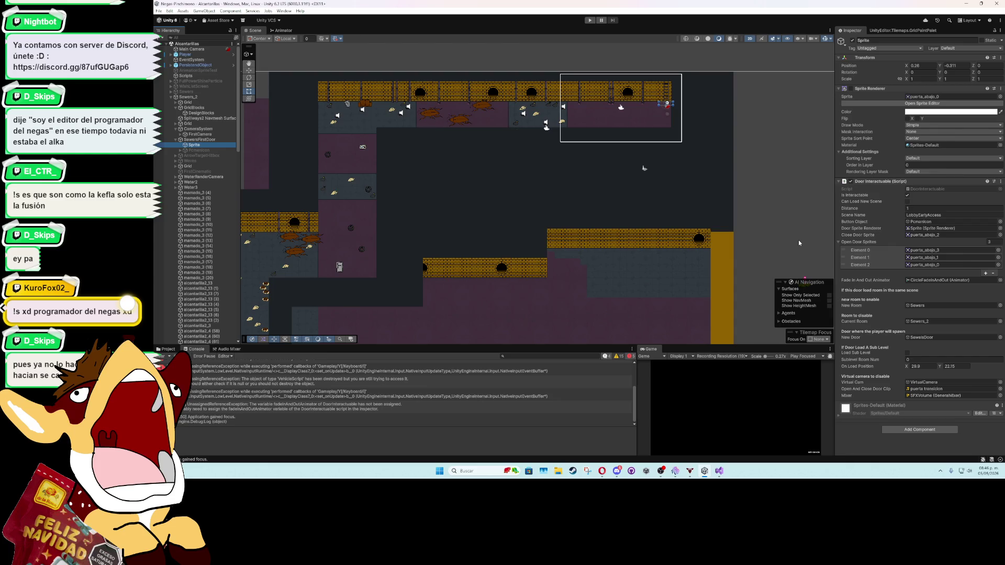
pyautogui.scroll(-5, 539, 189)
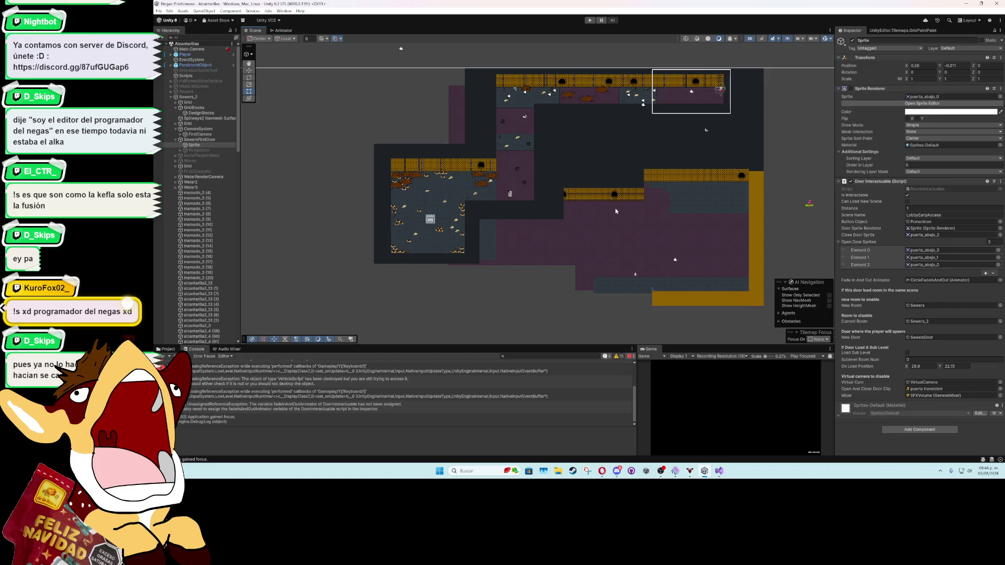
pyautogui.moveTo(607, 248); pyautogui.dragTo(589, 262)
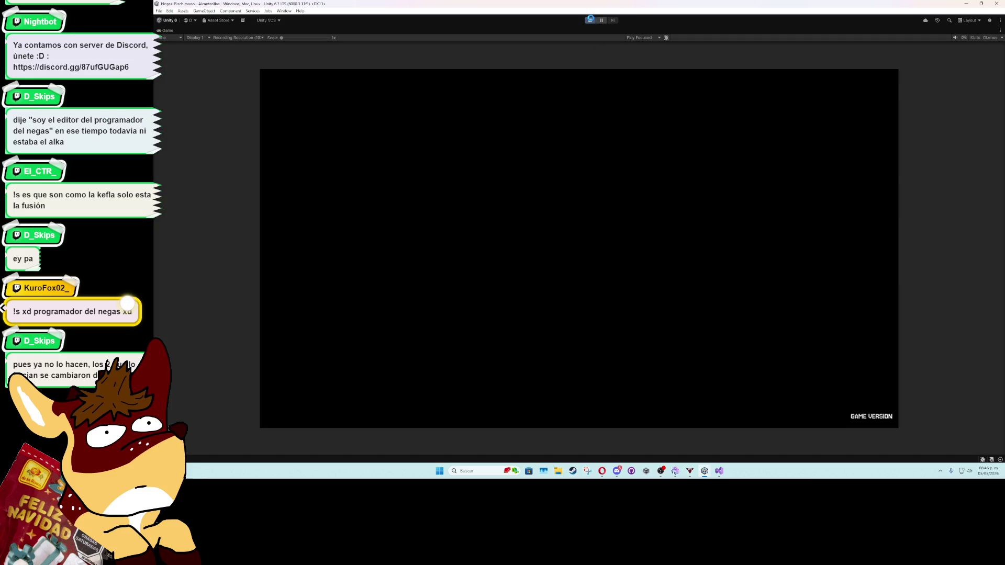
pyautogui.click(590, 20)
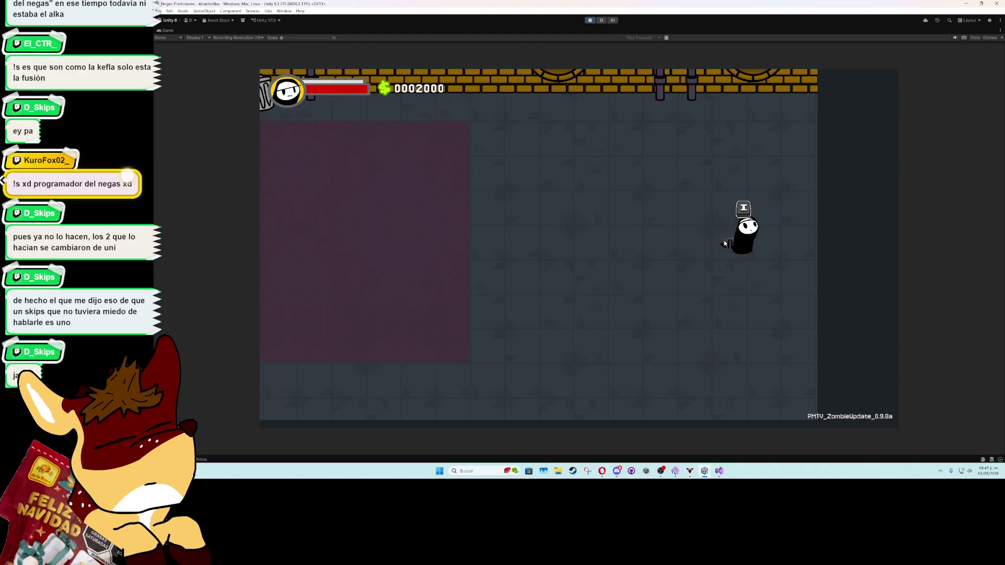
pyautogui.press('e')
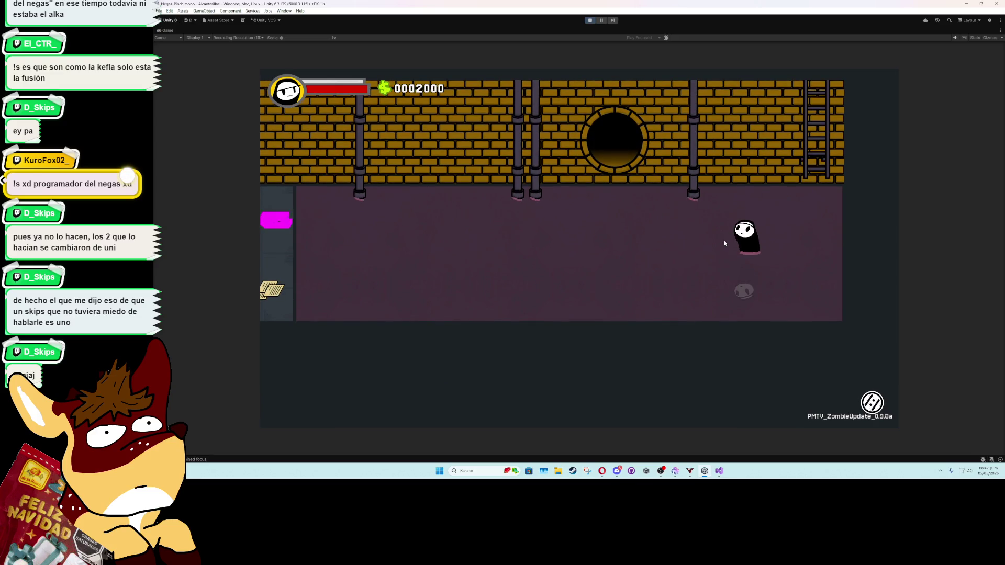
pyautogui.hotkey('ctrl', 'p')
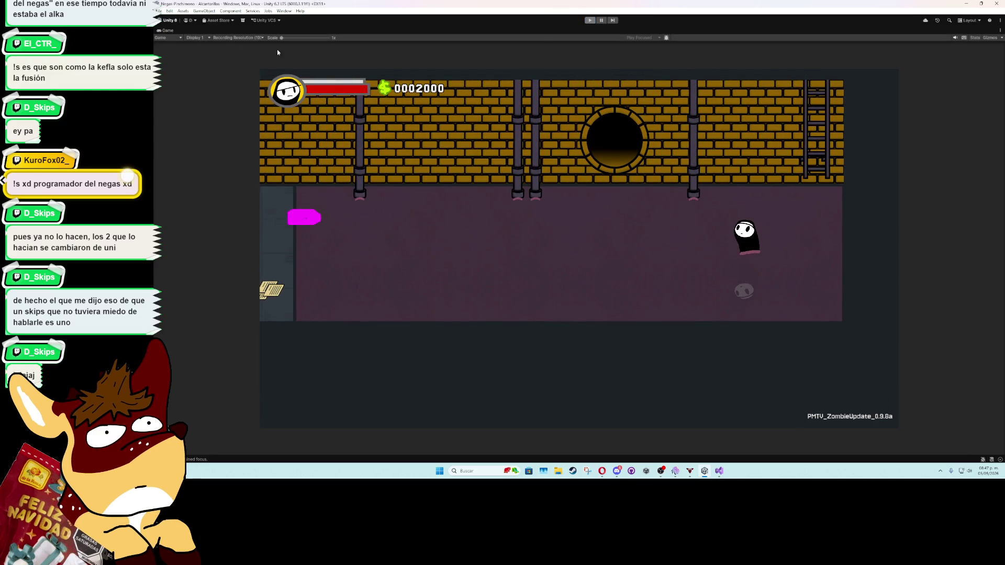
pyautogui.doubleClick(170, 31)
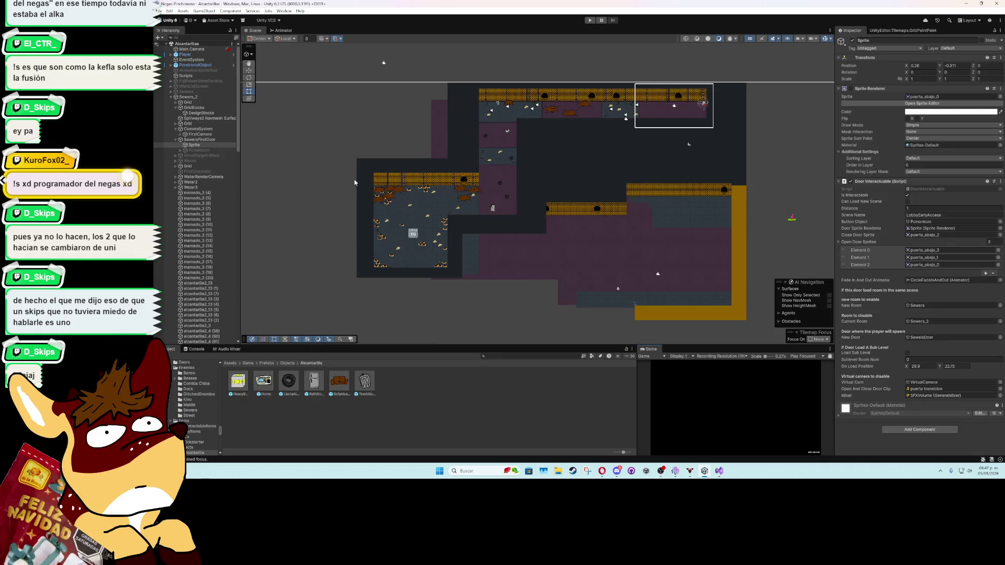
# Step: Remove the music-on-enable component from both Sewers_2 and Sewers
pyautogui.click(187, 97)
pyautogui.press('Left')
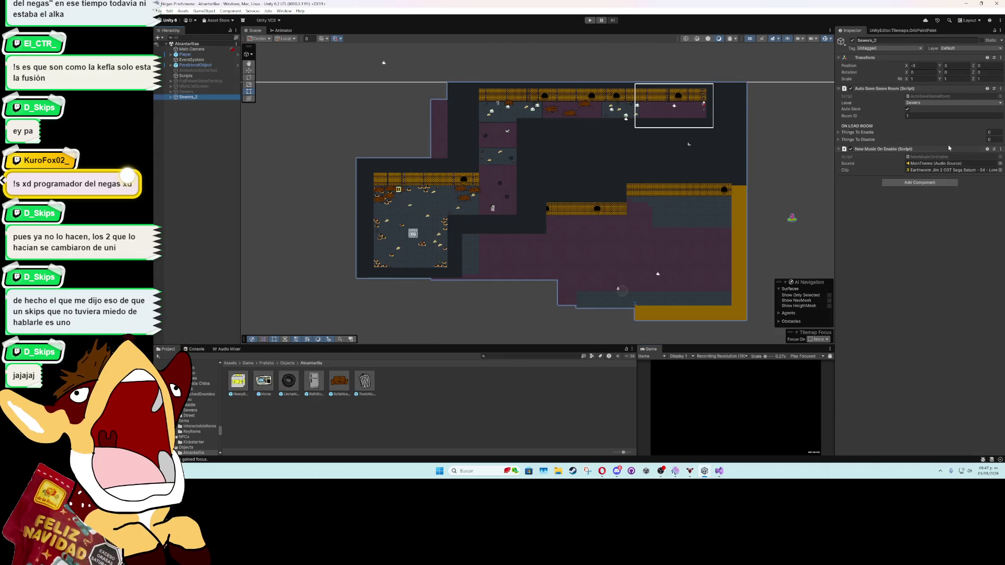
pyautogui.click(1000, 149)
pyautogui.click(968, 169)
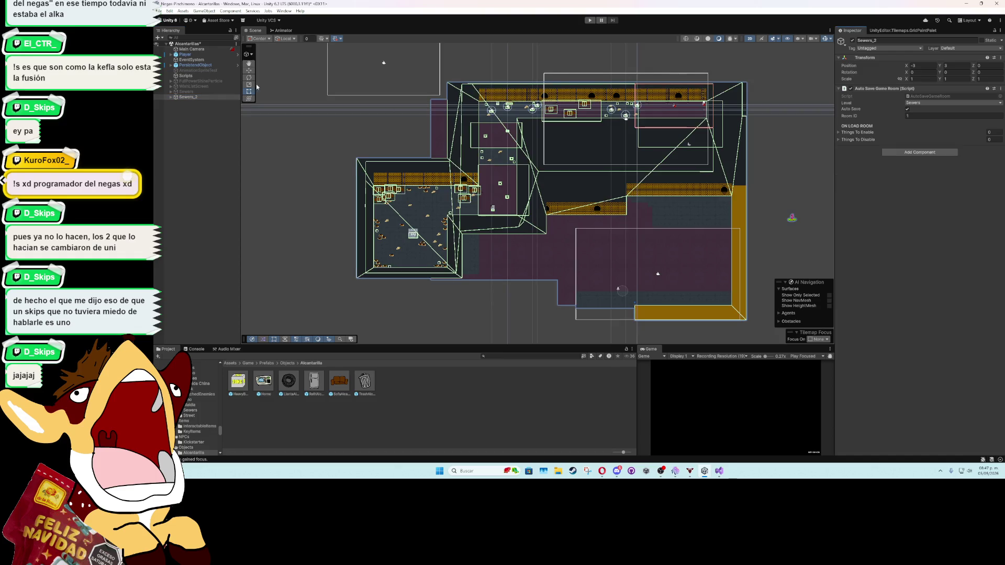
pyautogui.click(197, 92)
pyautogui.click(996, 151)
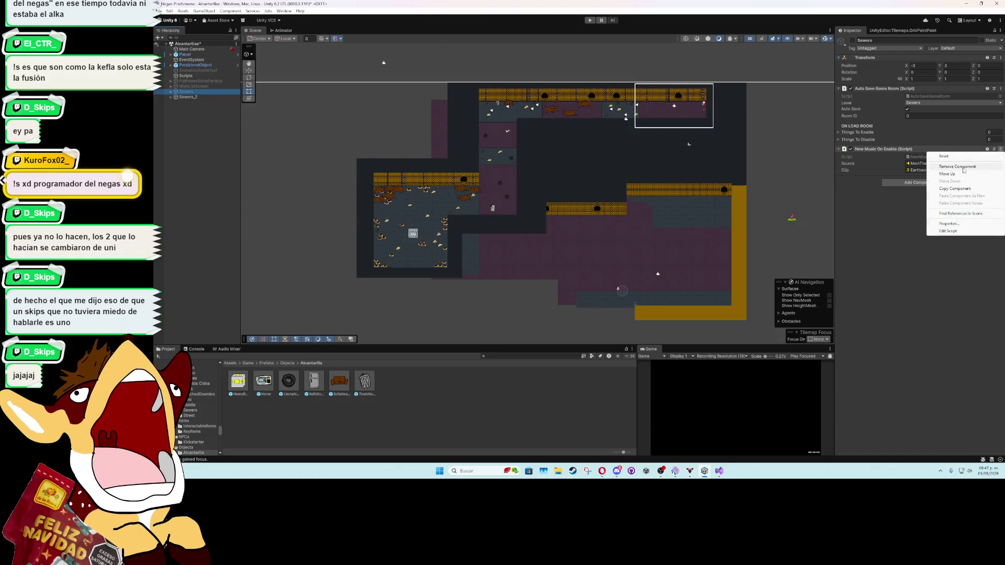
pyautogui.click(967, 169)
# Step: Set the ThemeSystem MainTheme audio clip to the Earthworm Jim 2 track
pyautogui.moveTo(192, 59)
pyautogui.mouseDown()
pyautogui.moveTo(183, 65)
pyautogui.moveTo(196, 75)
pyautogui.mouseUp()
pyautogui.click(177, 129)
pyautogui.click(199, 139)
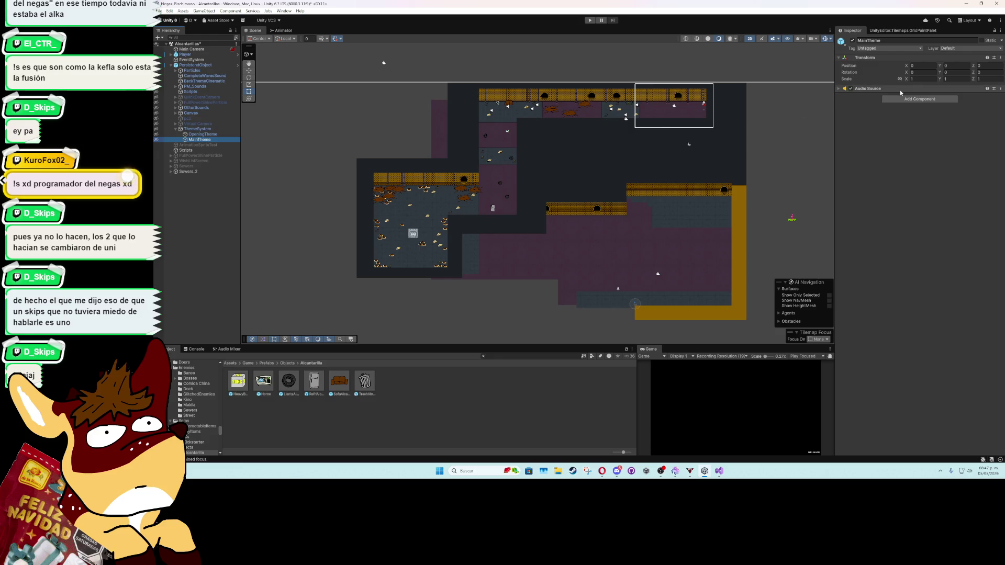
pyautogui.click(901, 90)
pyautogui.click(1000, 101)
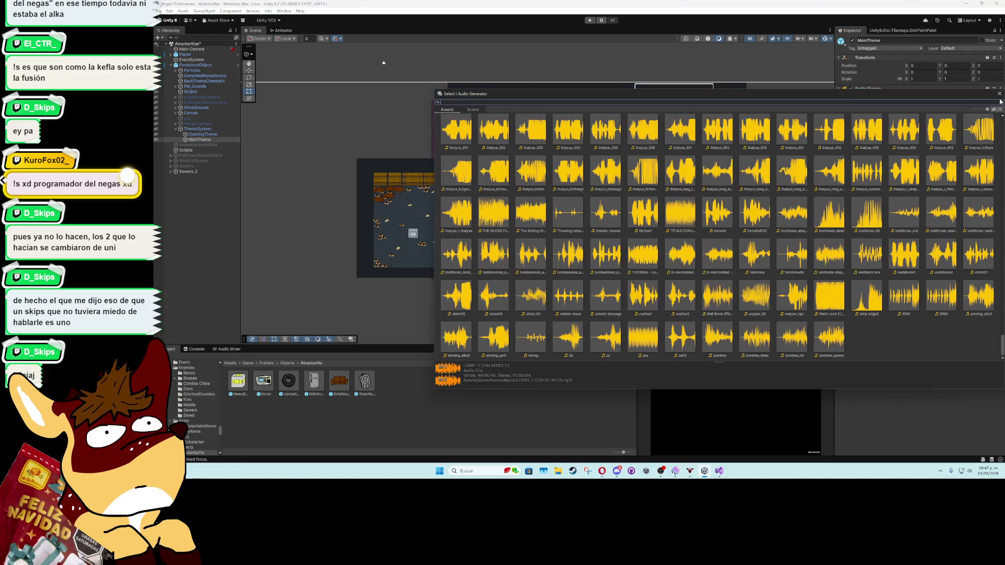
pyautogui.write('eart')
pyautogui.press('Return')
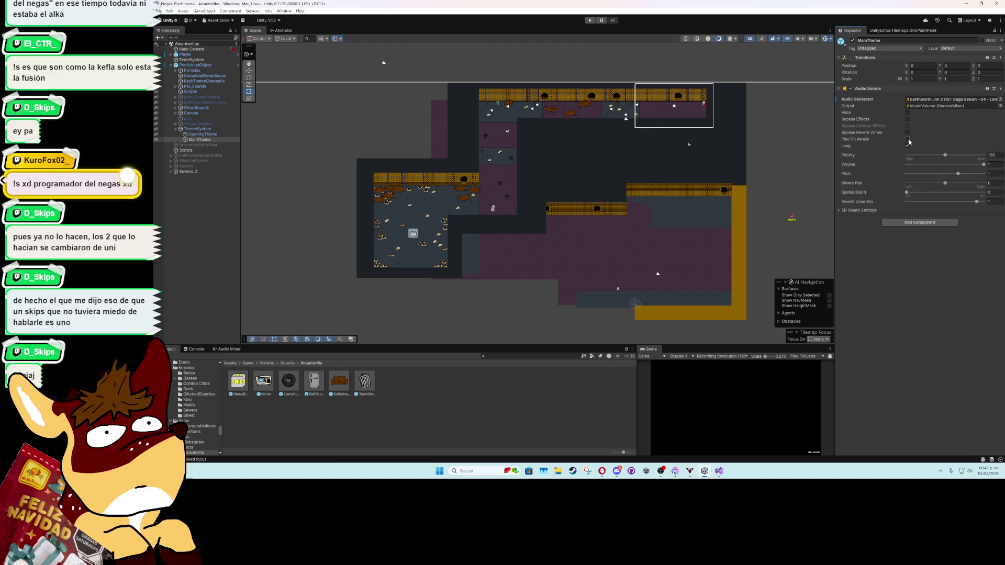
# Step: Maximize the Game view and start Play mode
pyautogui.click(219, 136)
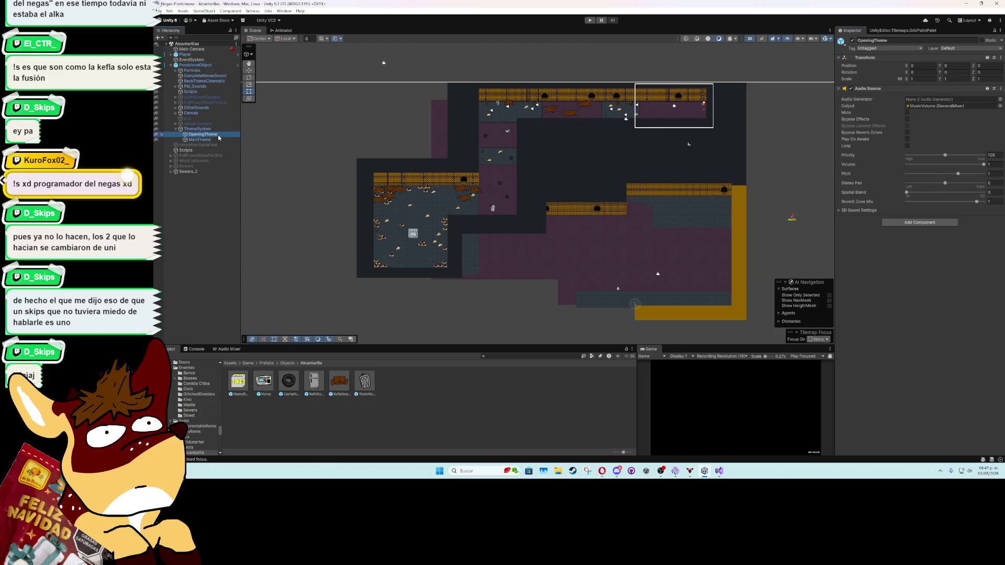
pyautogui.click(209, 218)
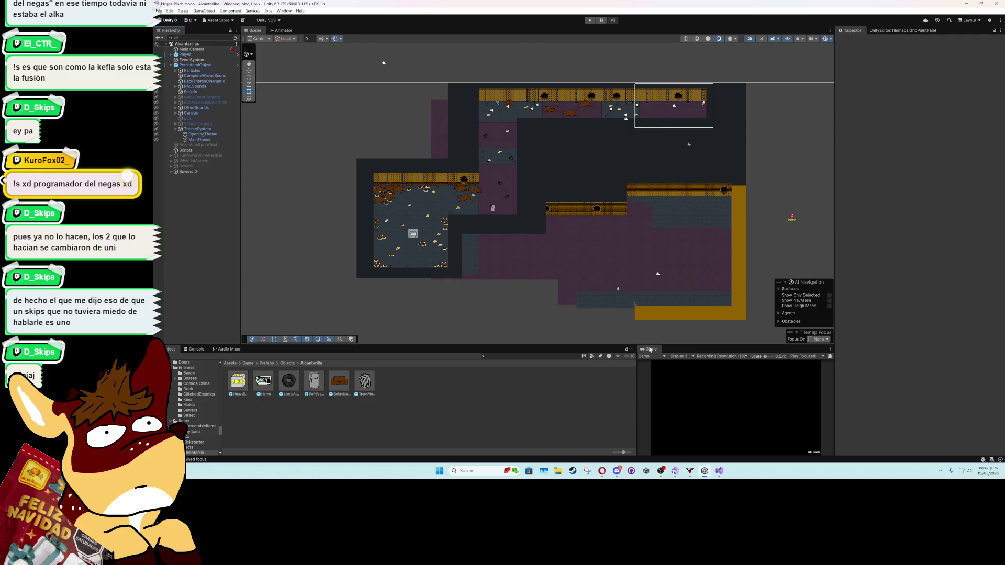
pyautogui.doubleClick(652, 349)
pyautogui.click(589, 21)
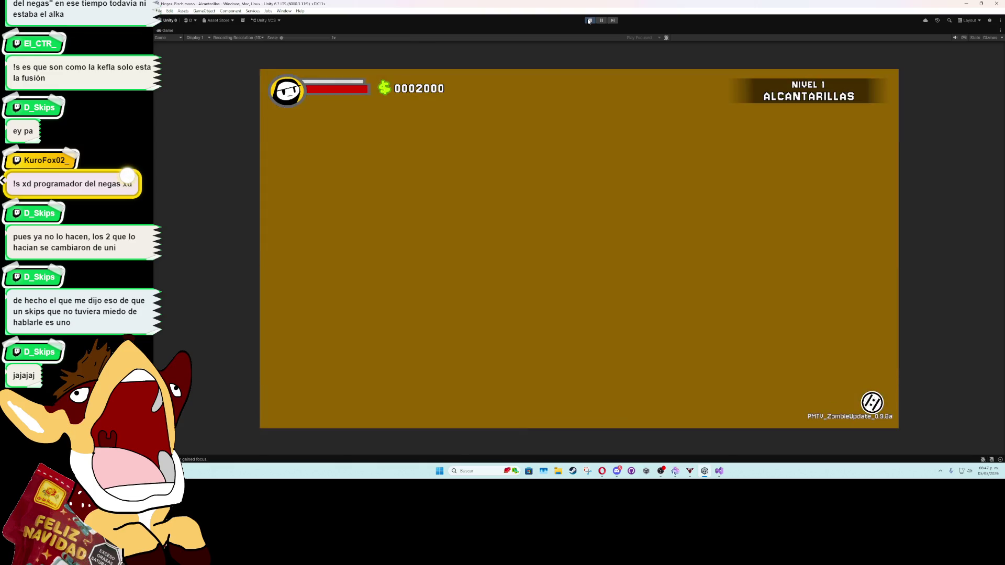
# Step: Walk the player through the room into the brick corridor until Game Over, then stop Play mode
pyautogui.hotkey('w', 'a')
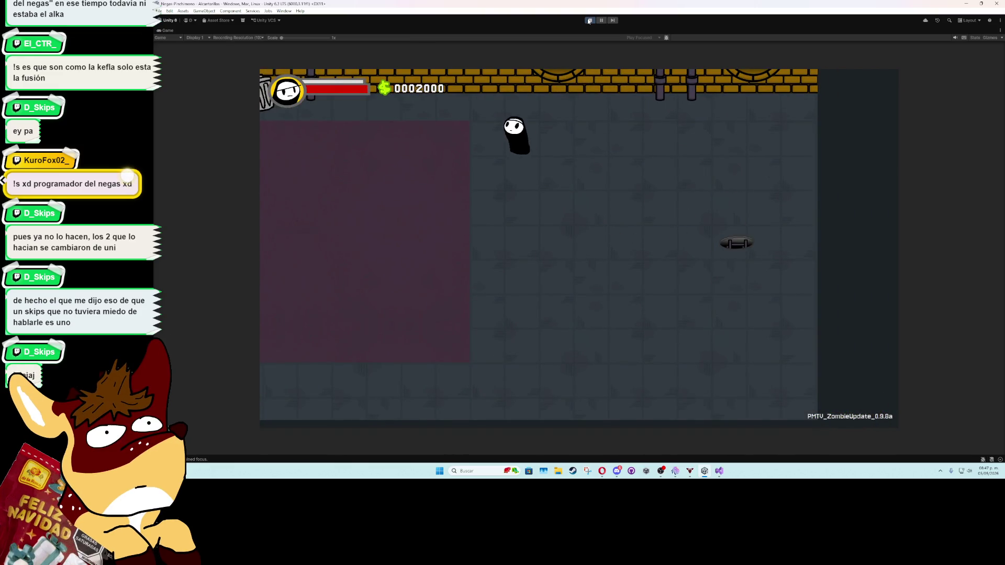
pyautogui.hotkey('s', 'a')
pyautogui.press('a')
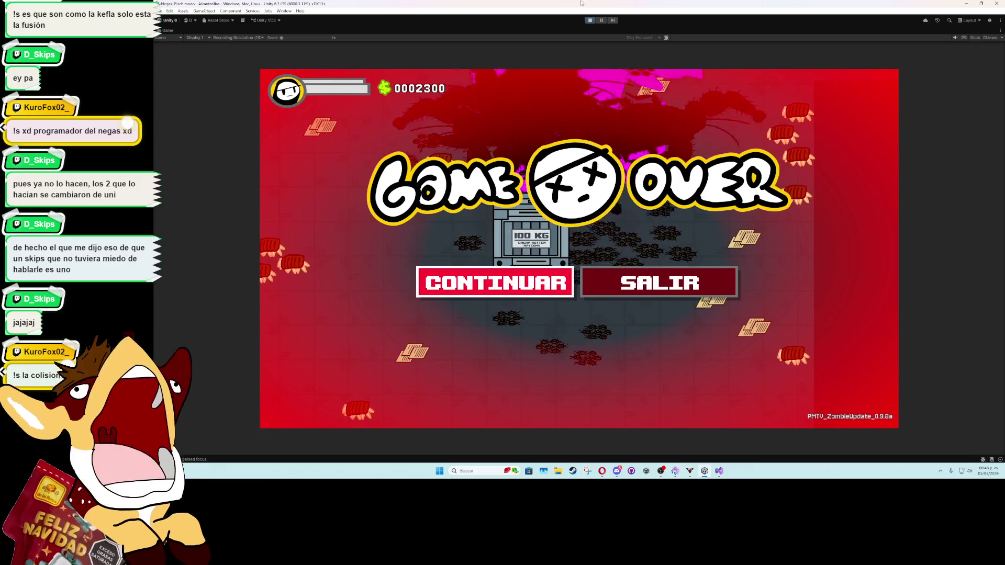
pyautogui.click(590, 20)
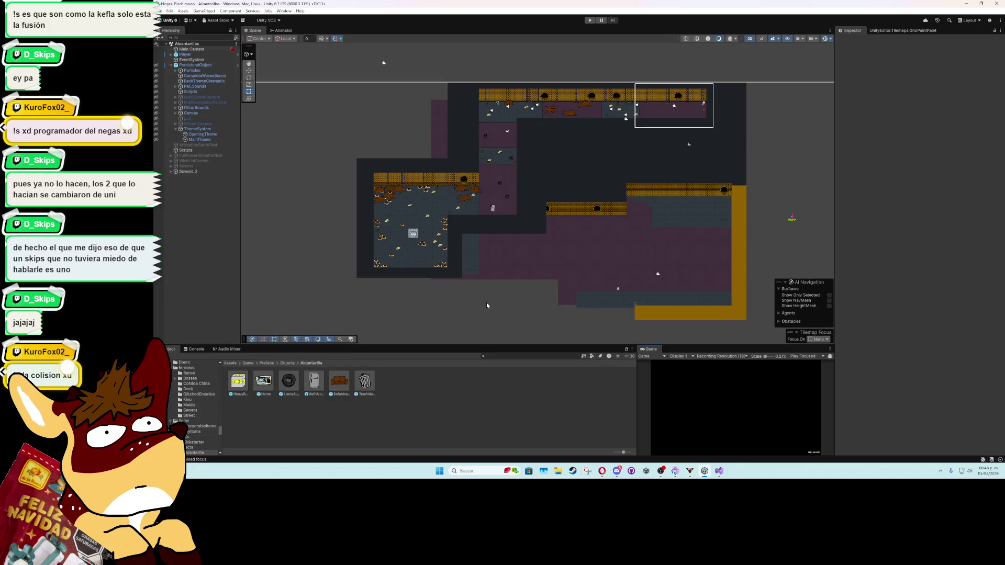
# Step: Replay the level in a maximized Game view, moving along the corridor, then stop playing
pyautogui.hotkey('ctrl', 'p')
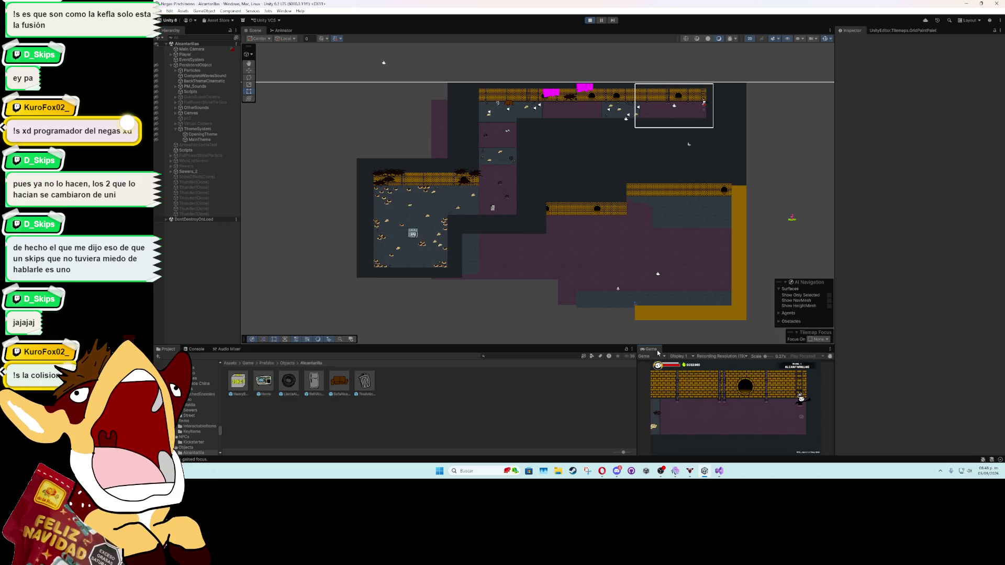
pyautogui.doubleClick(658, 352)
pyautogui.press('d')
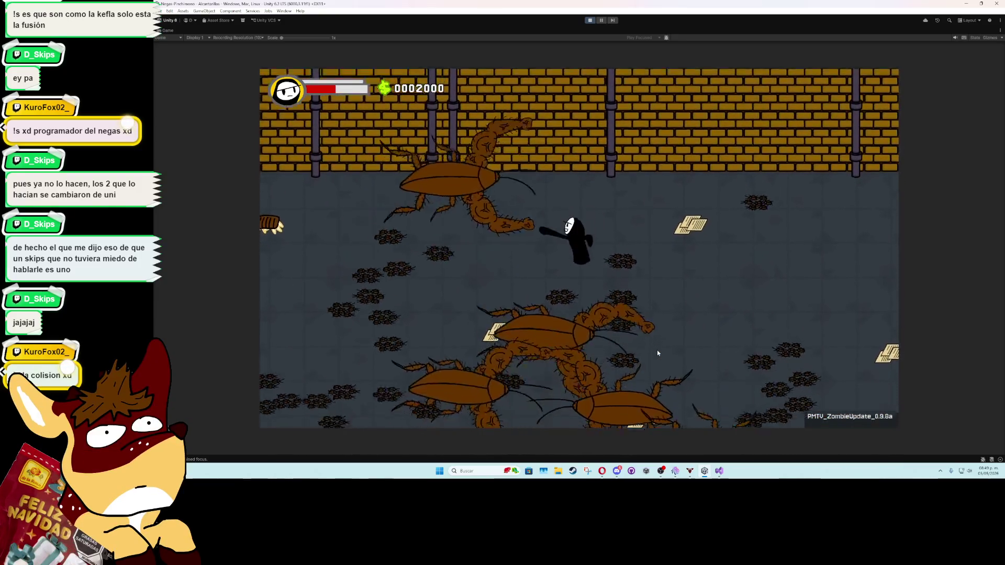
pyautogui.click(590, 20)
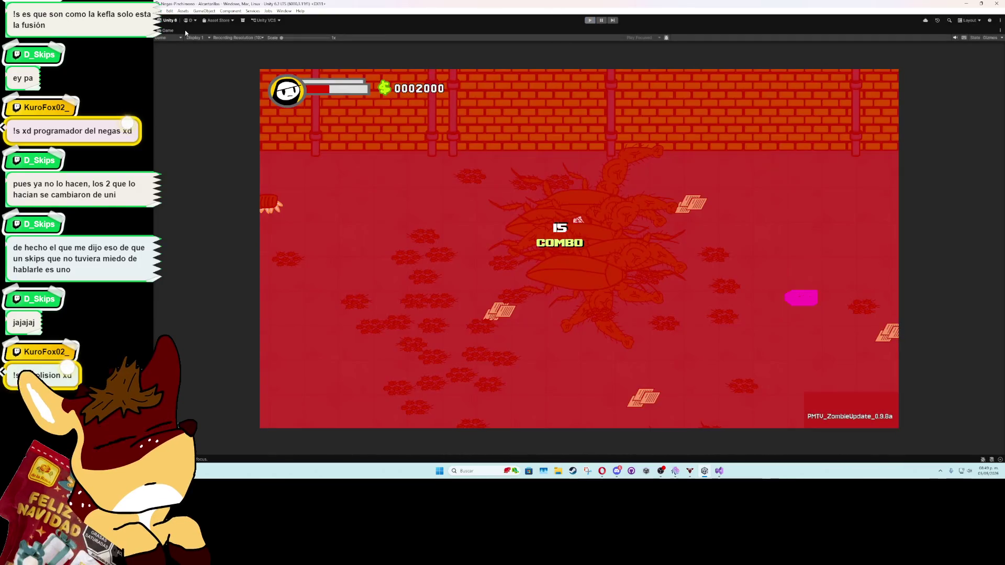
pyautogui.scroll(5, 423, 188)
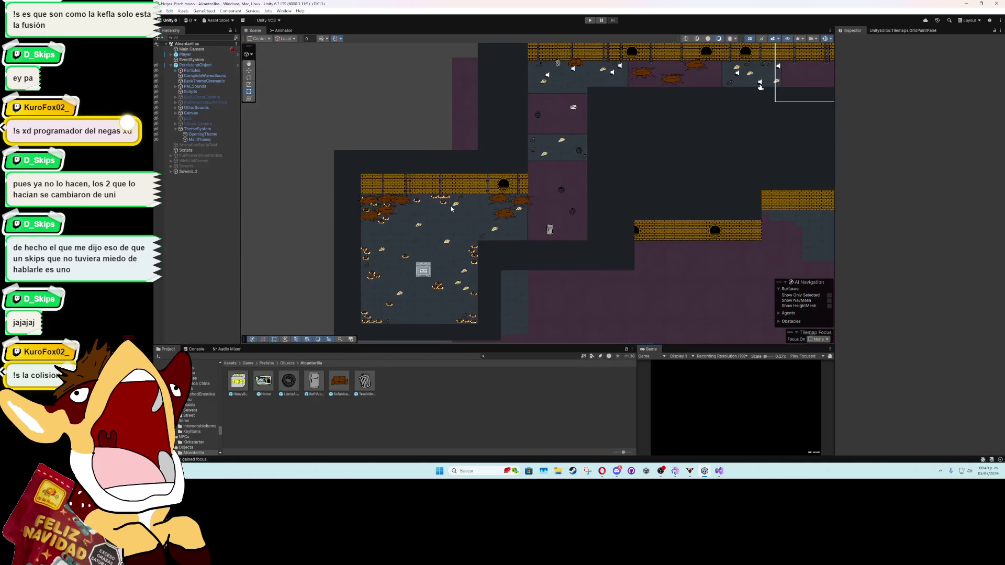
# Step: Delete six big cockroaches from the left sewer room, including MucleCockroach (3)
pyautogui.click(535, 218)
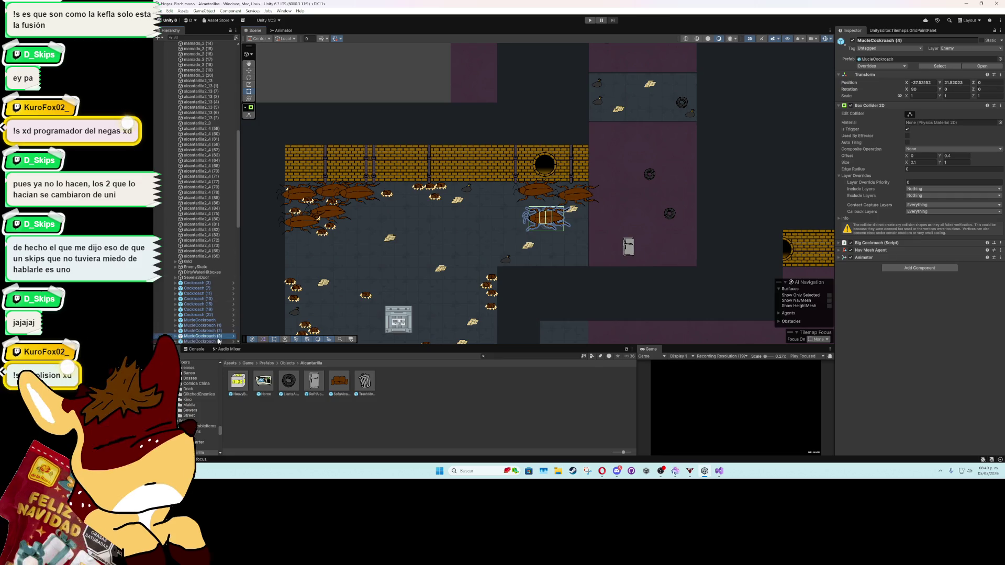
pyautogui.moveTo(551, 255)
pyautogui.mouseDown()
pyautogui.moveTo(555, 159)
pyautogui.moveTo(552, 211)
pyautogui.mouseUp()
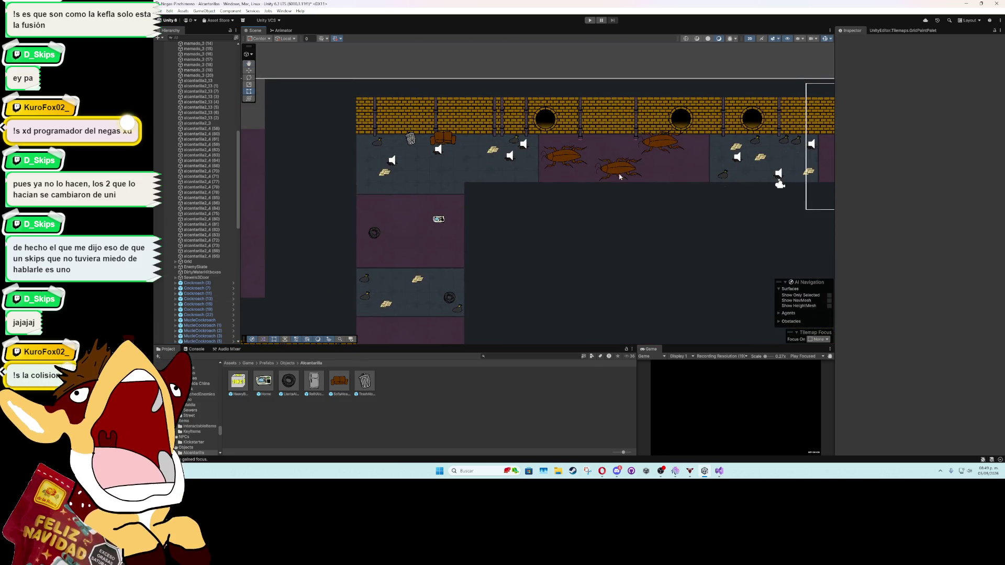
pyautogui.click(618, 167)
pyautogui.press('Delete')
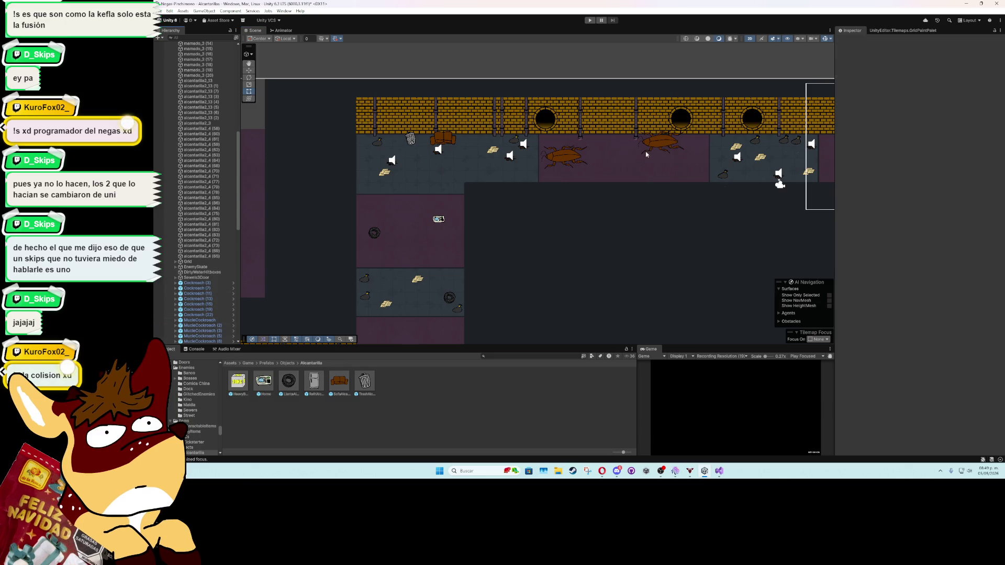
pyautogui.click(580, 149)
pyautogui.press('Delete')
pyautogui.moveTo(415, 273); pyautogui.dragTo(728, 70)
pyautogui.click(367, 222)
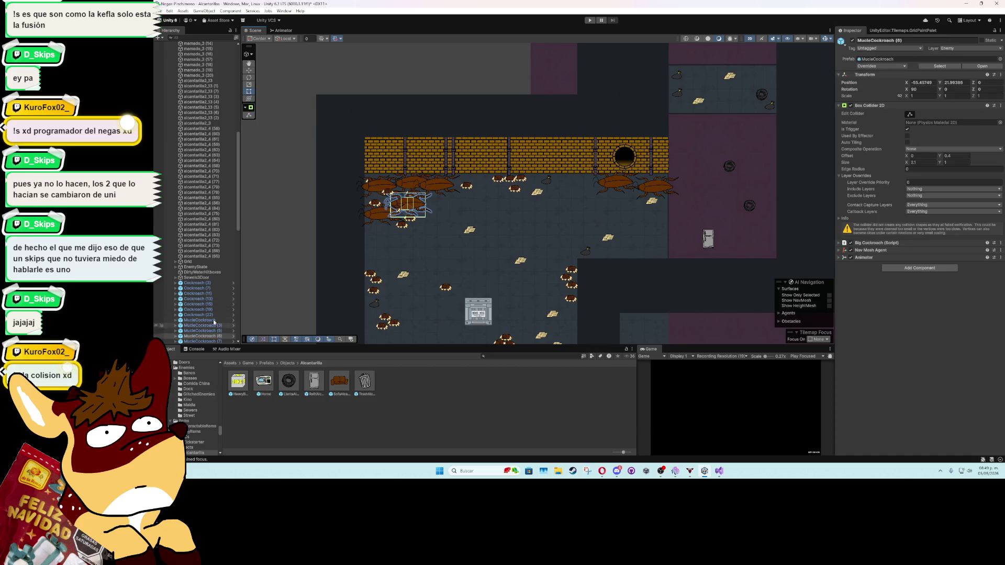
pyautogui.press('Delete')
pyautogui.click(373, 217)
pyautogui.press('Delete')
pyautogui.click(411, 182)
pyautogui.press('Delete')
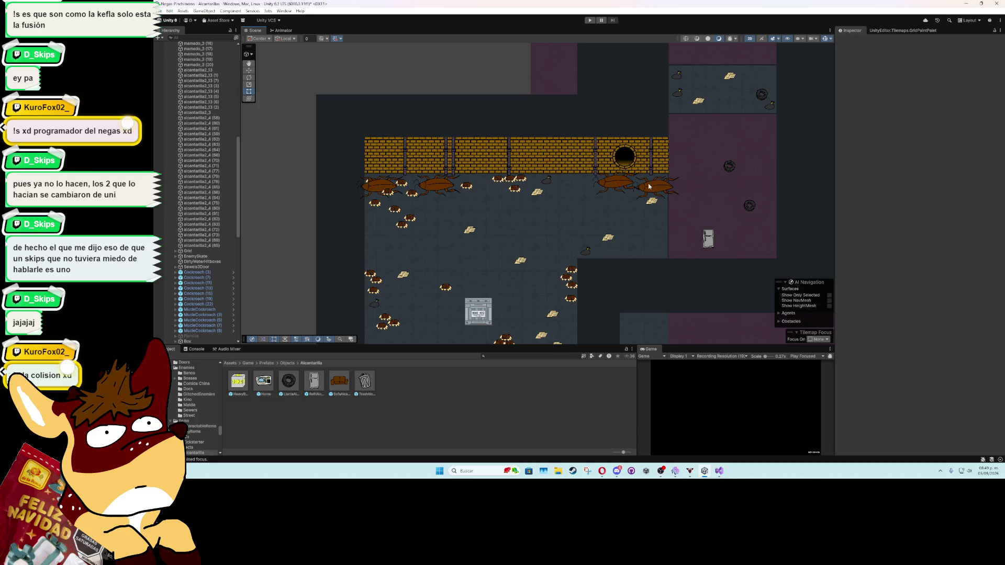
pyautogui.click(655, 186)
pyautogui.press('Delete')
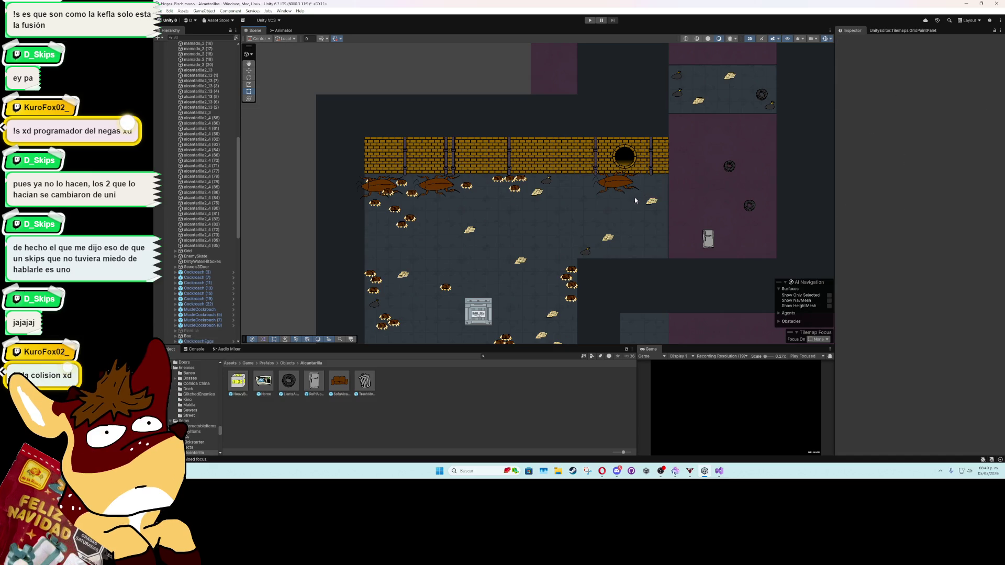
# Step: Slide MucleCockroach (7) to the right along the room's upper wall
pyautogui.click(436, 185)
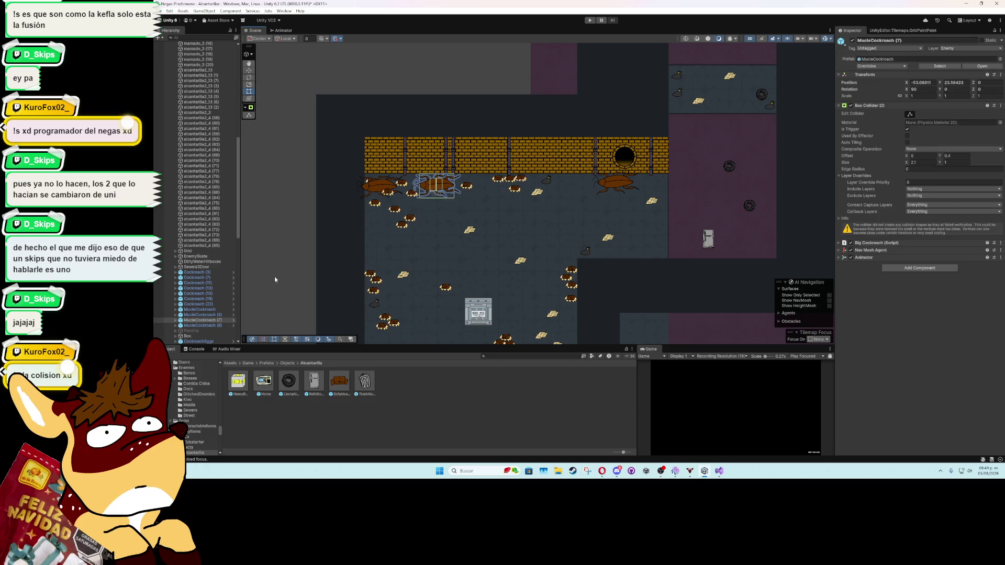
pyautogui.click(248, 70)
pyautogui.moveTo(462, 187); pyautogui.dragTo(509, 188)
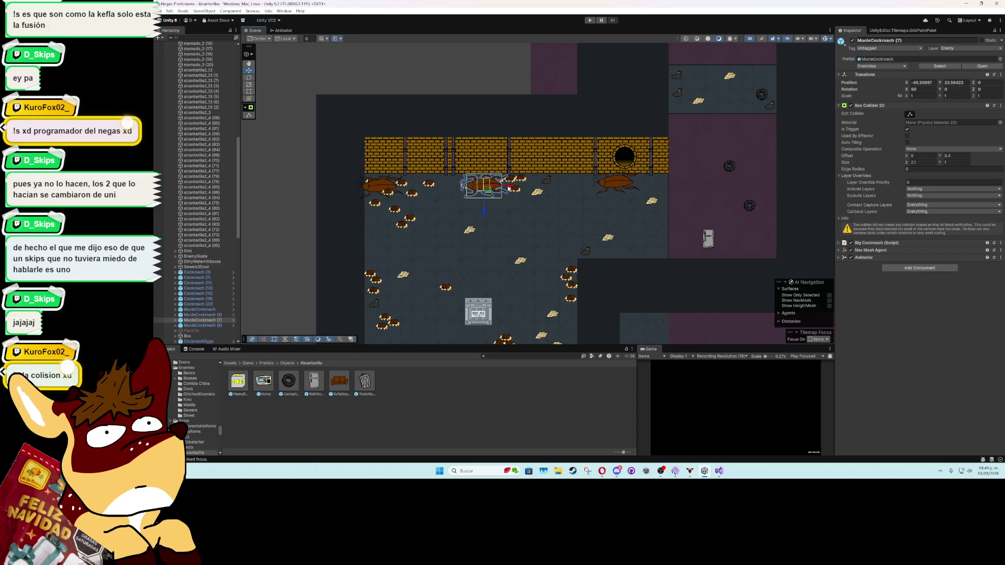
pyautogui.moveTo(554, 154)
pyautogui.mouseDown()
pyautogui.moveTo(445, 236)
pyautogui.moveTo(324, 285)
pyautogui.mouseUp()
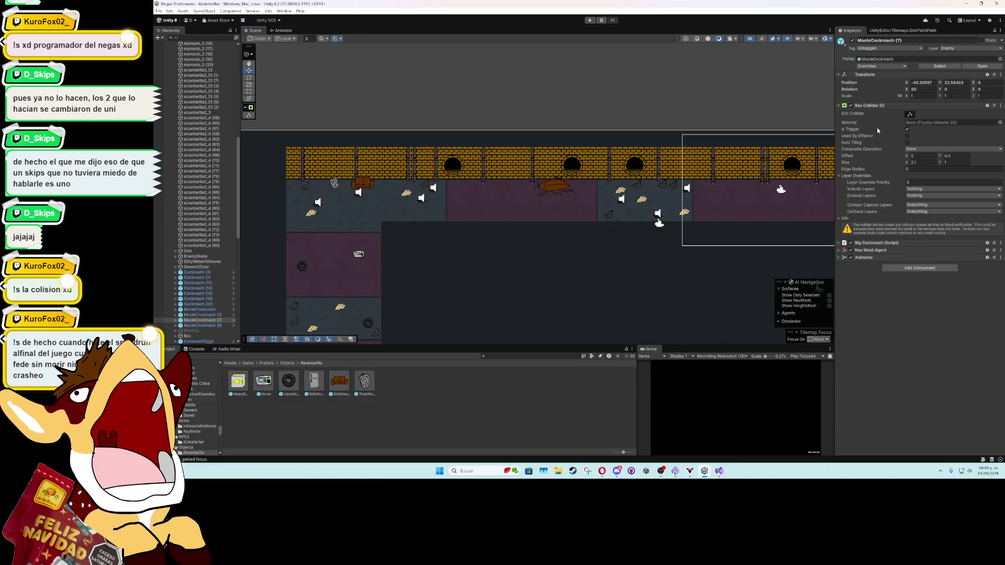
pyautogui.click(841, 106)
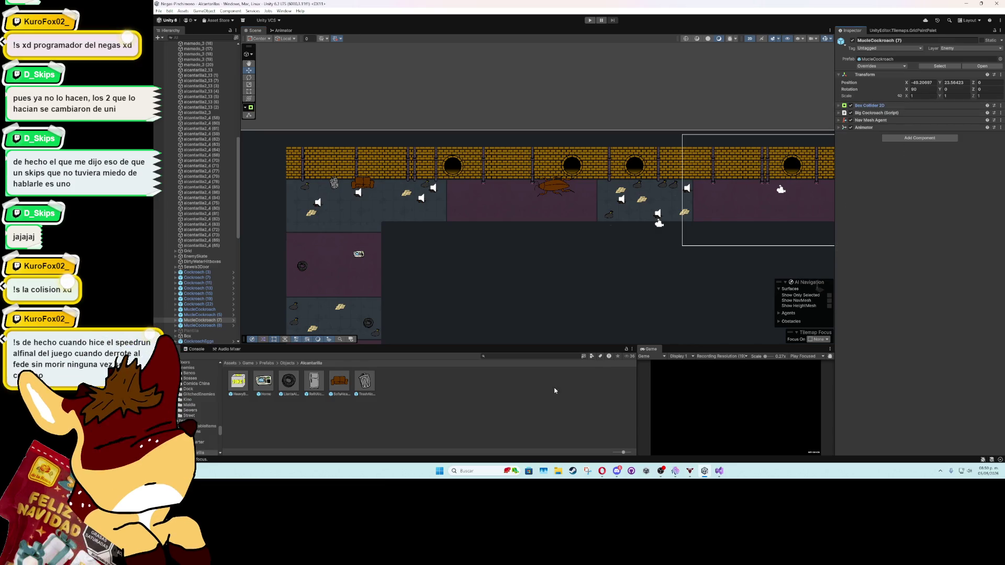
# Step: Search the Project assets for 'bigcock' and open the BigCockroach script
pyautogui.click(490, 356)
pyautogui.write('igcock')
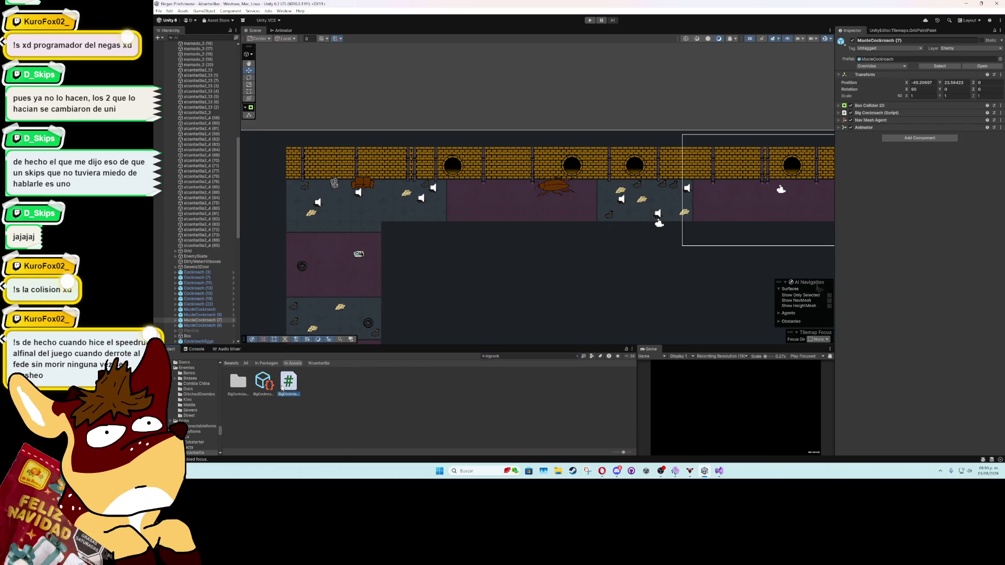
pyautogui.doubleClick(287, 382)
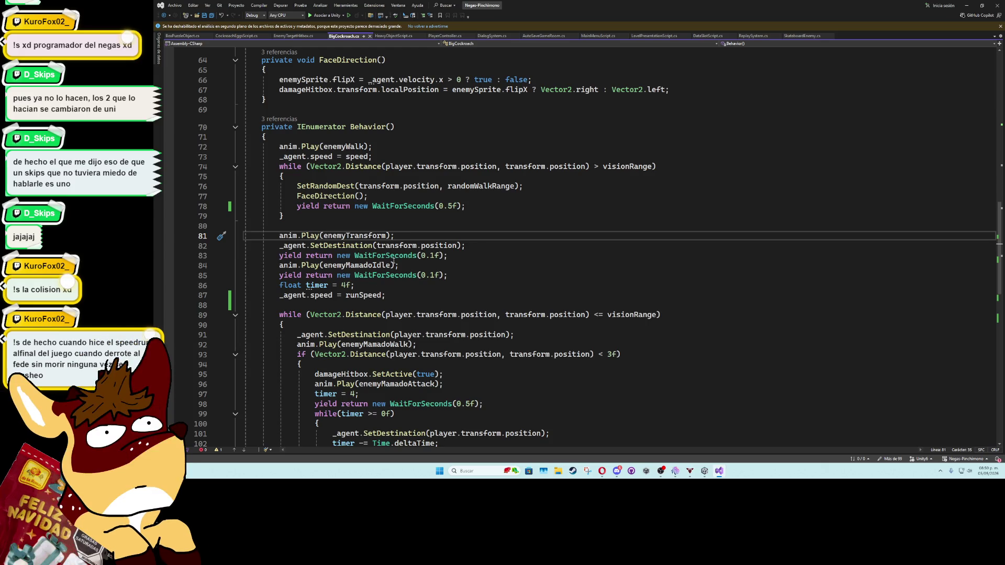
# Step: Add '[SerializeField] BoxCollider2D collisionBox;' below the damageHitbox field on line 13
pyautogui.click(412, 225)
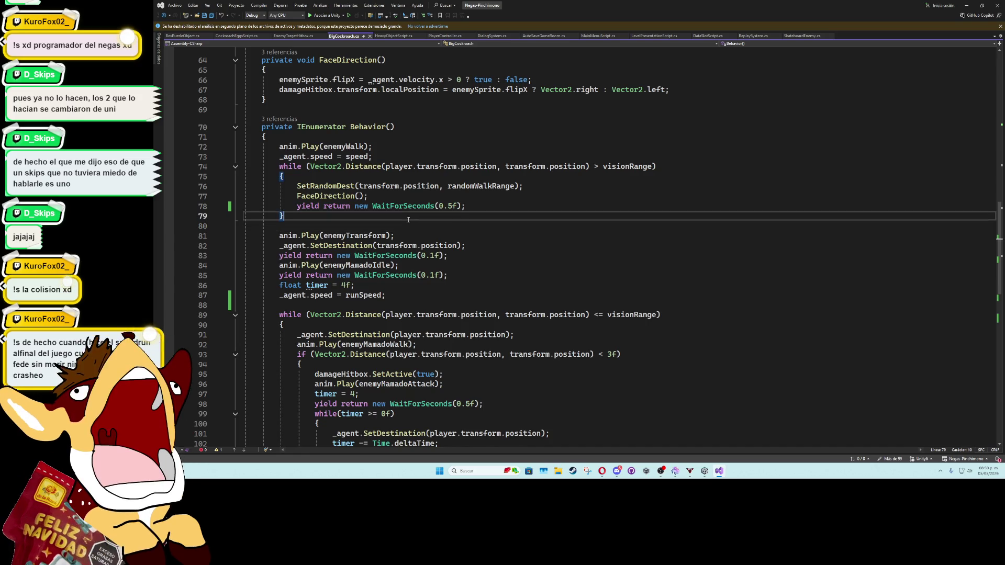
pyautogui.scroll(4, 423, 283)
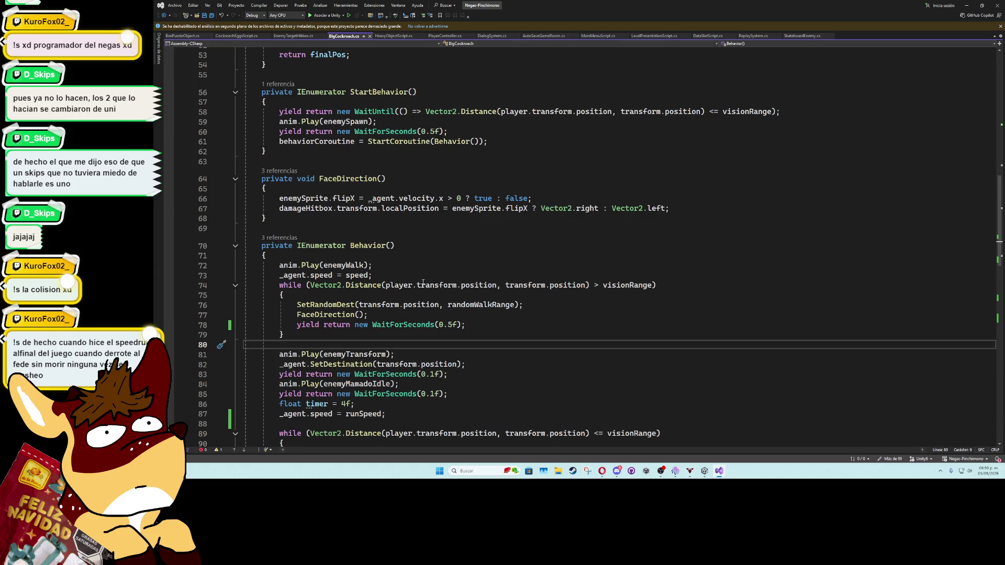
pyautogui.scroll(17, 423, 282)
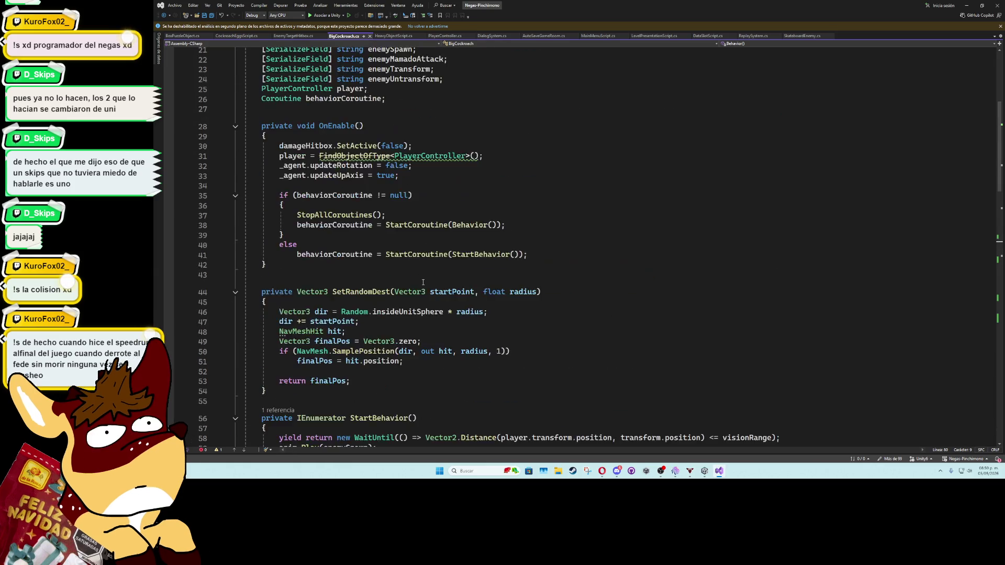
pyautogui.click(444, 179)
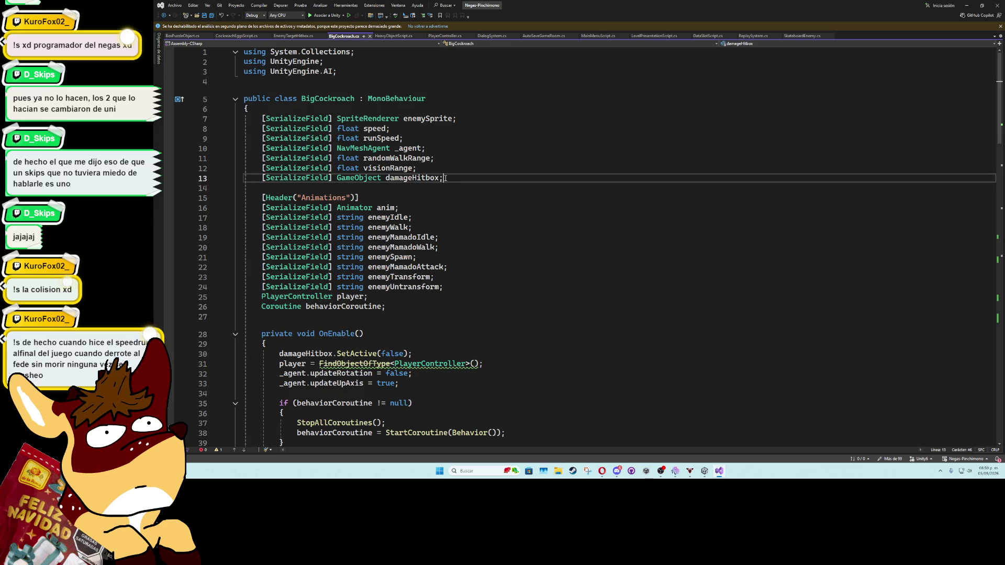
pyautogui.press('Return')
pyautogui.write('[ser')
pyautogui.press('Down')
pyautogui.press('Tab')
pyautogui.write('] boxcol')
pyautogui.press('Down')
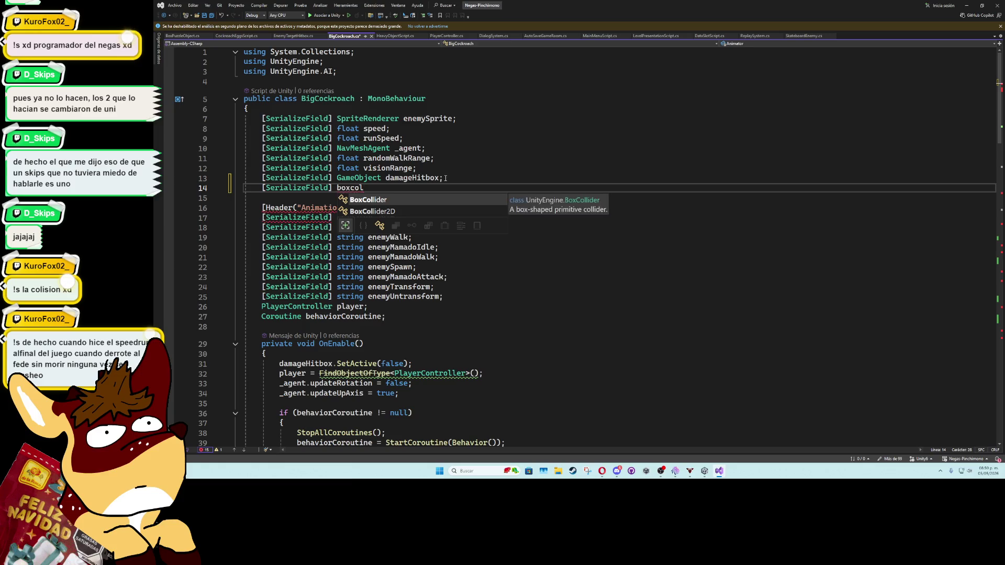
pyautogui.press('Tab')
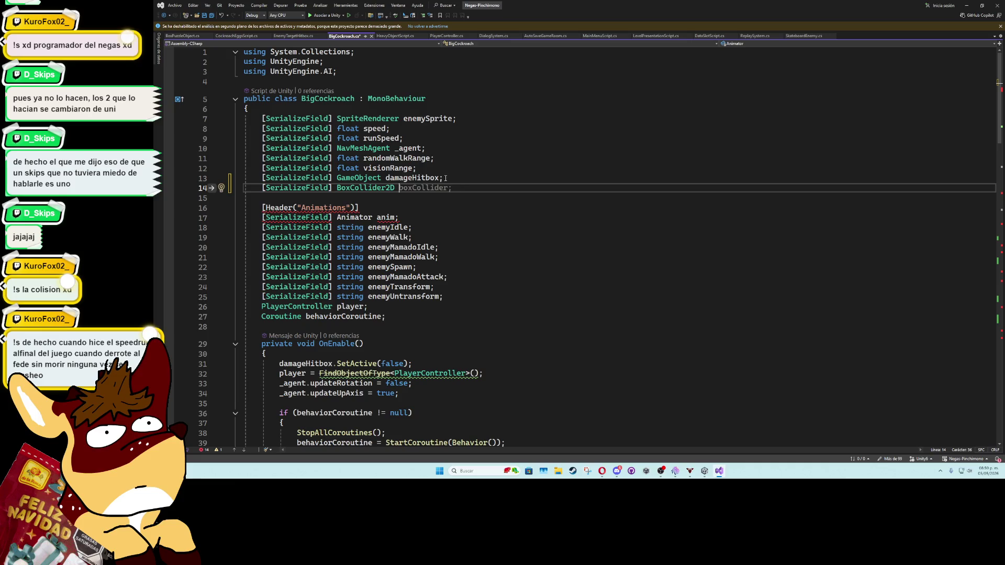
pyautogui.write('collisionBox;')
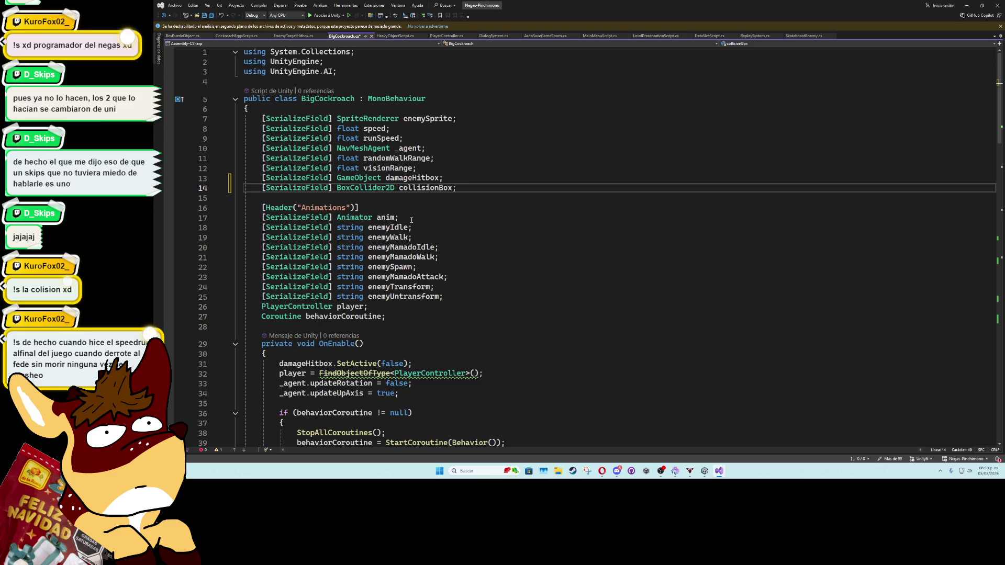
# Step: Insert 'collisionBox.enabled = true;' as the first line of OnEnable()
pyautogui.doubleClick(422, 189)
pyautogui.hotkey('ctrl', 'c')
pyautogui.click(334, 355)
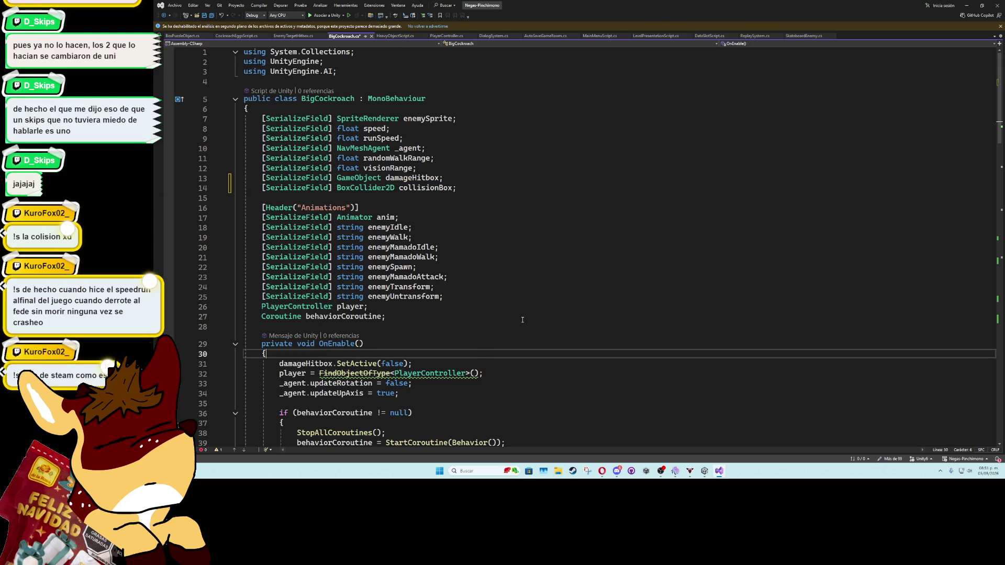
pyautogui.scroll(-4, 334, 355)
pyautogui.press('Return')
pyautogui.hotkey('ctrl', 'v')
pyautogui.write('.enabled = true;')
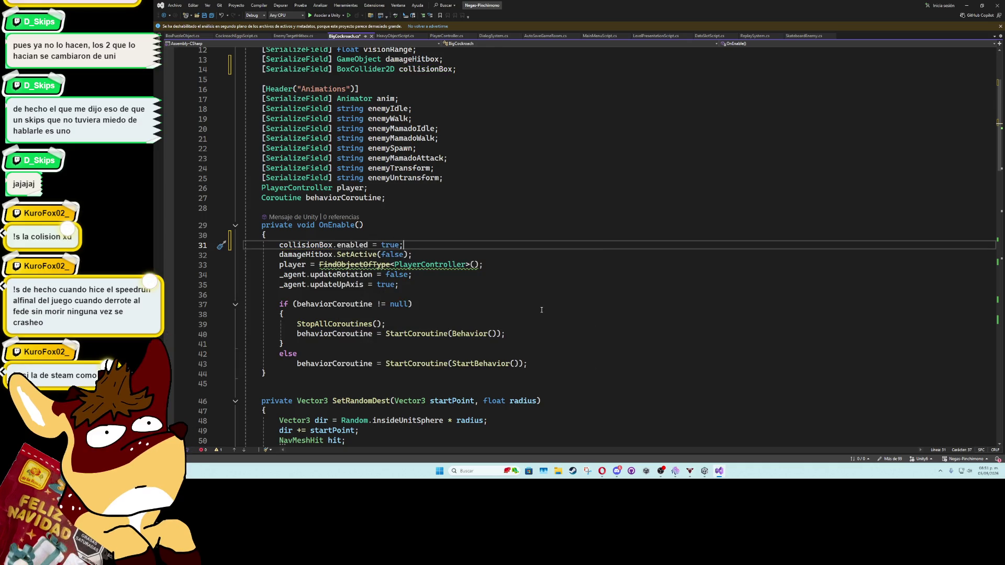
pyautogui.moveTo(404, 245); pyautogui.dragTo(279, 245)
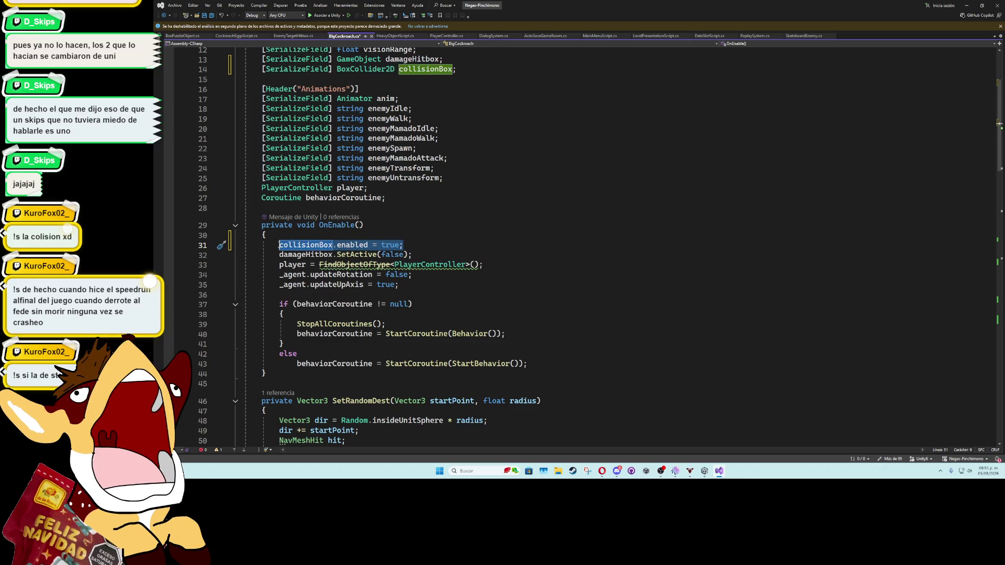
pyautogui.click(306, 240)
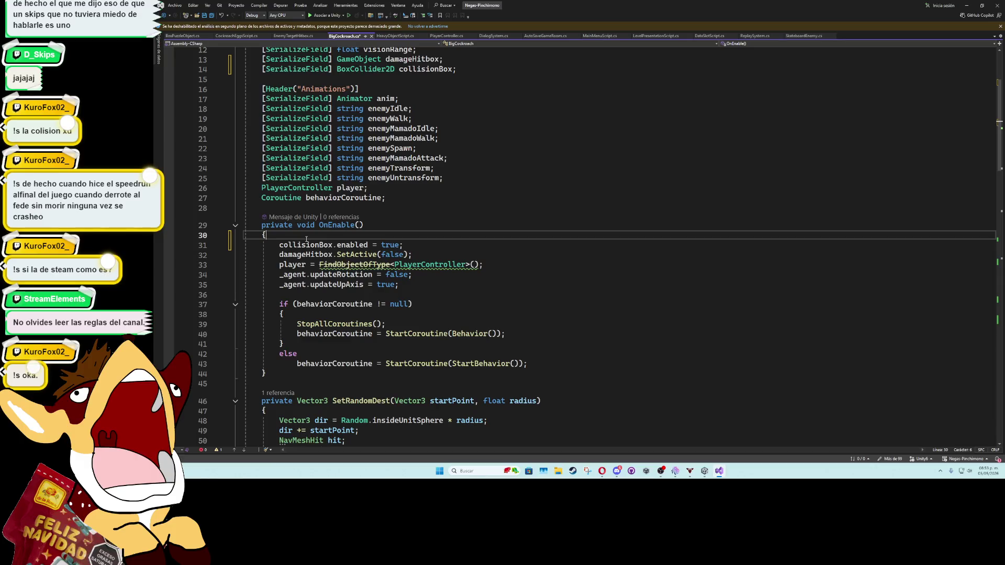
# Step: Change line 31 in OnEnable to 'collisionBox.enabled = false;'
pyautogui.scroll(-3, 368, 252)
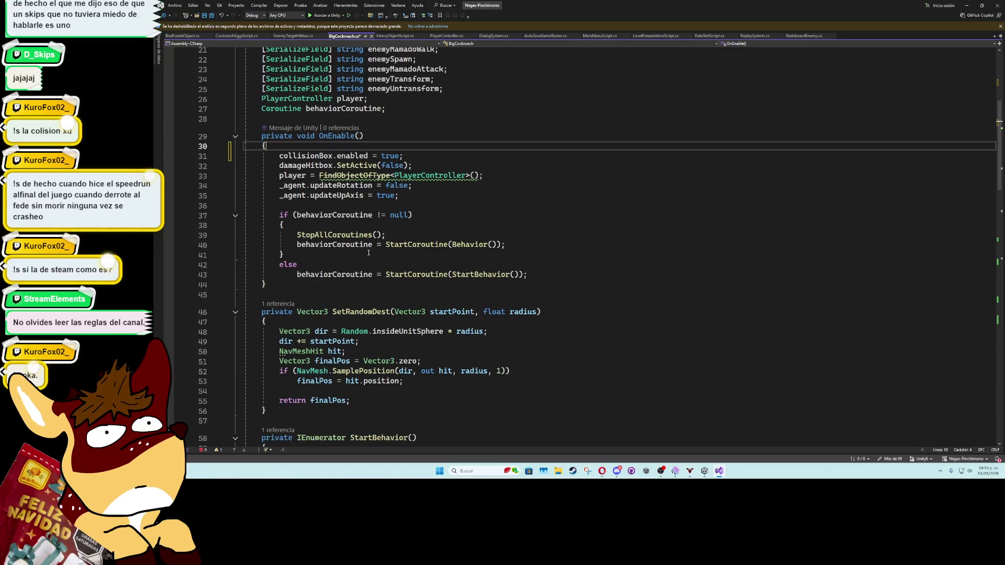
pyautogui.scroll(-5, 529, 298)
pyautogui.scroll(5, 534, 287)
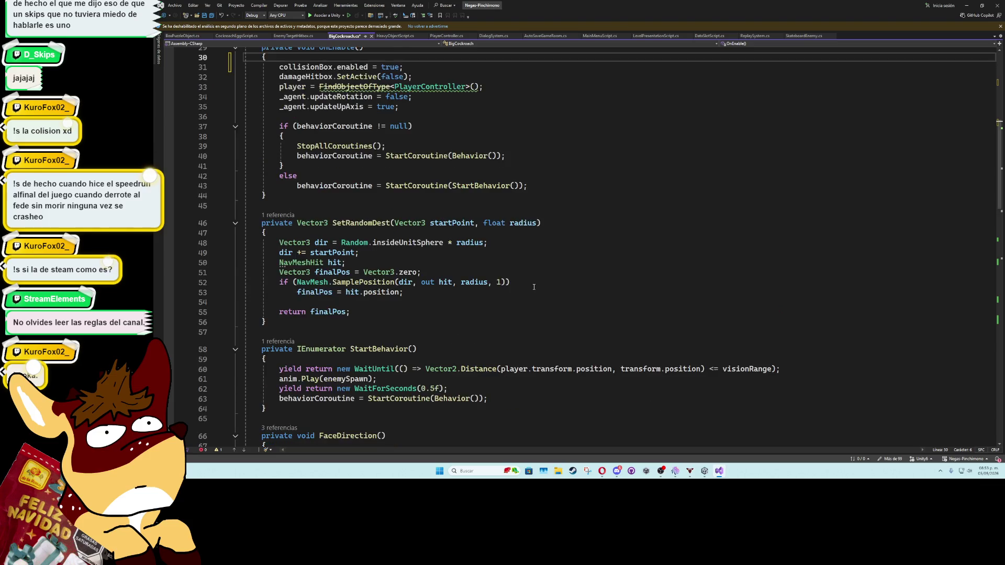
pyautogui.moveTo(281, 155); pyautogui.dragTo(425, 156)
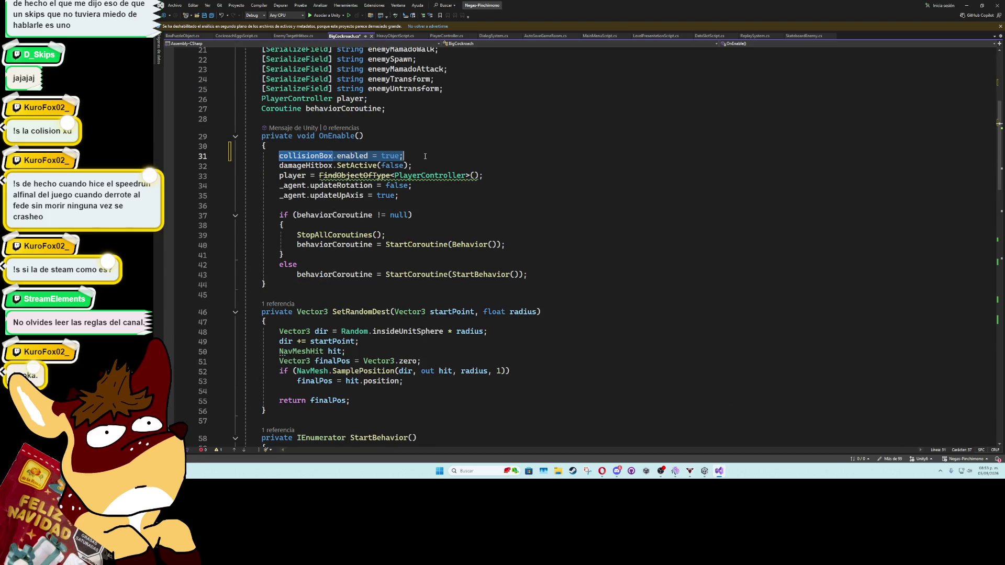
pyautogui.doubleClick(392, 156)
pyautogui.write('false')
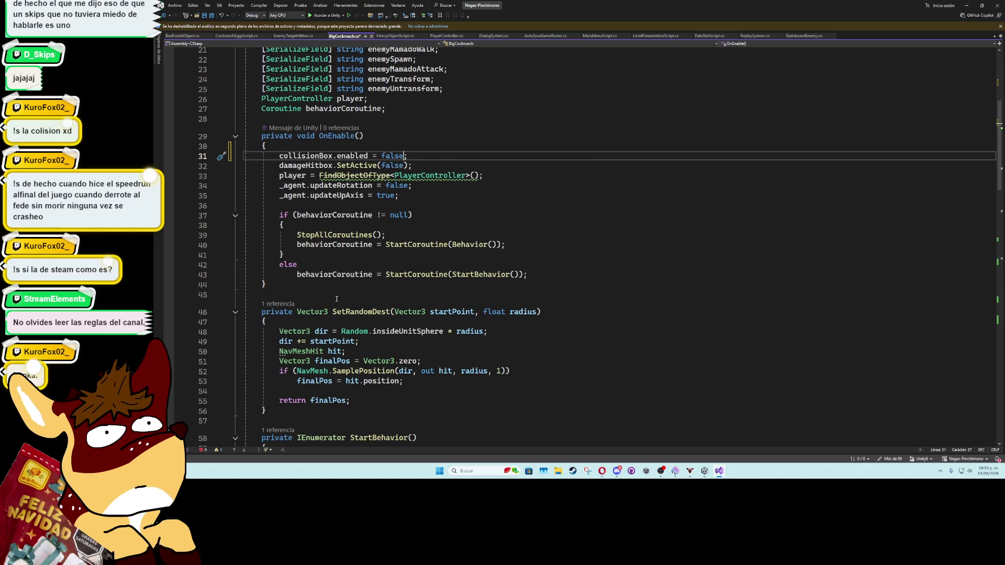
# Step: Paste 'collisionBox.enabled = true;' as Behavior's first line and save the script
pyautogui.scroll(-7, 376, 255)
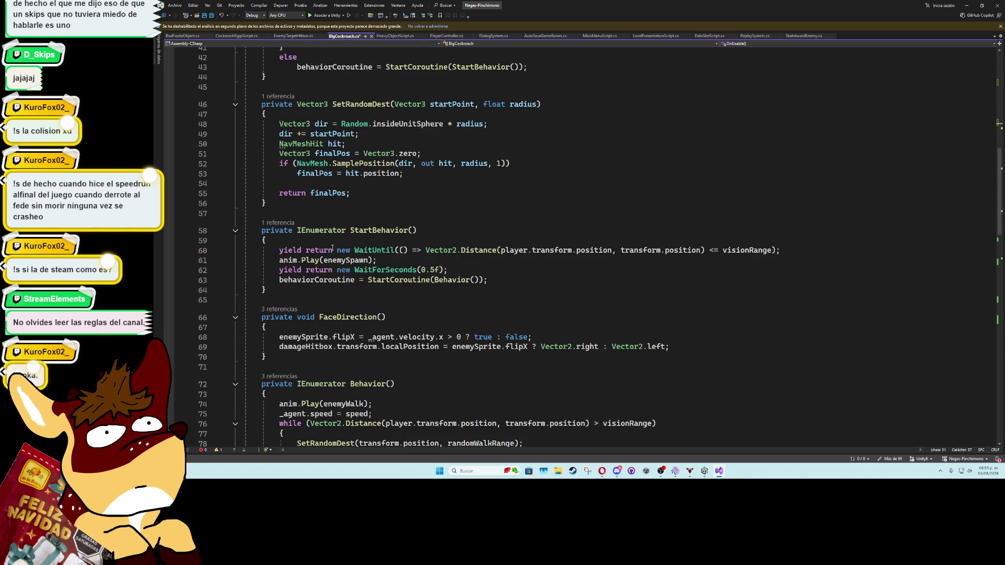
pyautogui.click(467, 282)
pyautogui.press('F12')
pyautogui.click(354, 261)
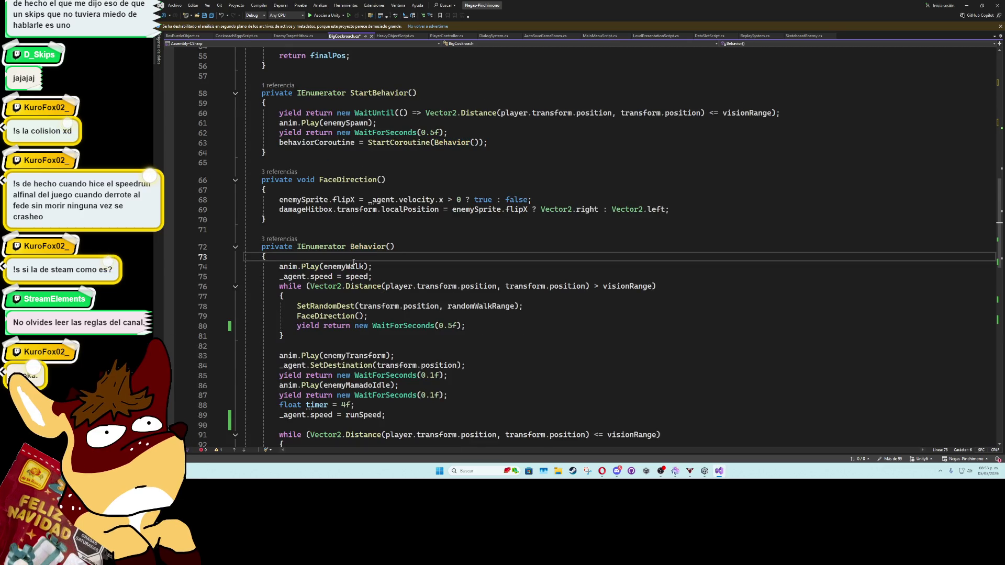
pyautogui.press('Return')
pyautogui.hotkey('ctrl', 'v')
pyautogui.hotkey('ctrl', 's')
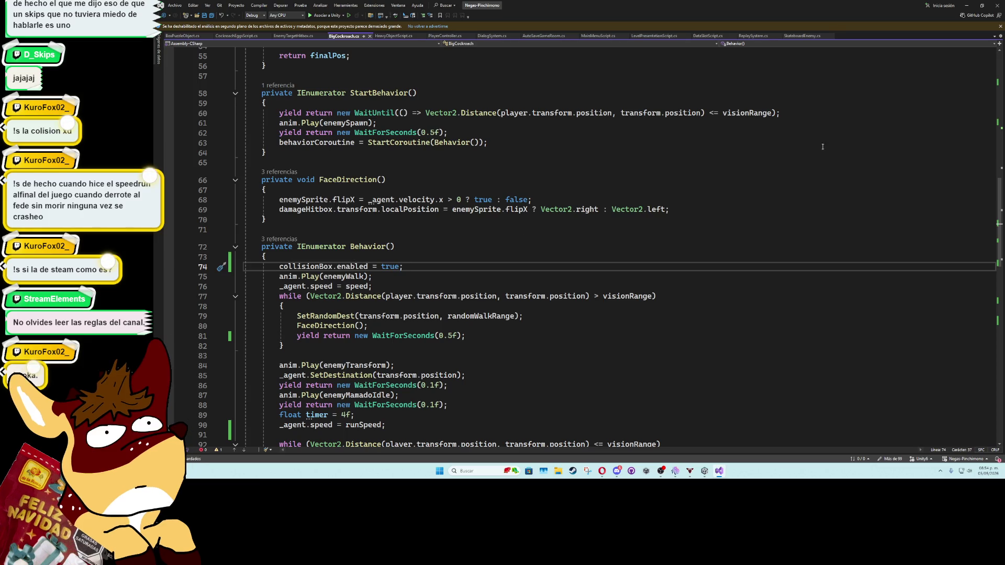
pyautogui.hotkey('alt', 'Tab')
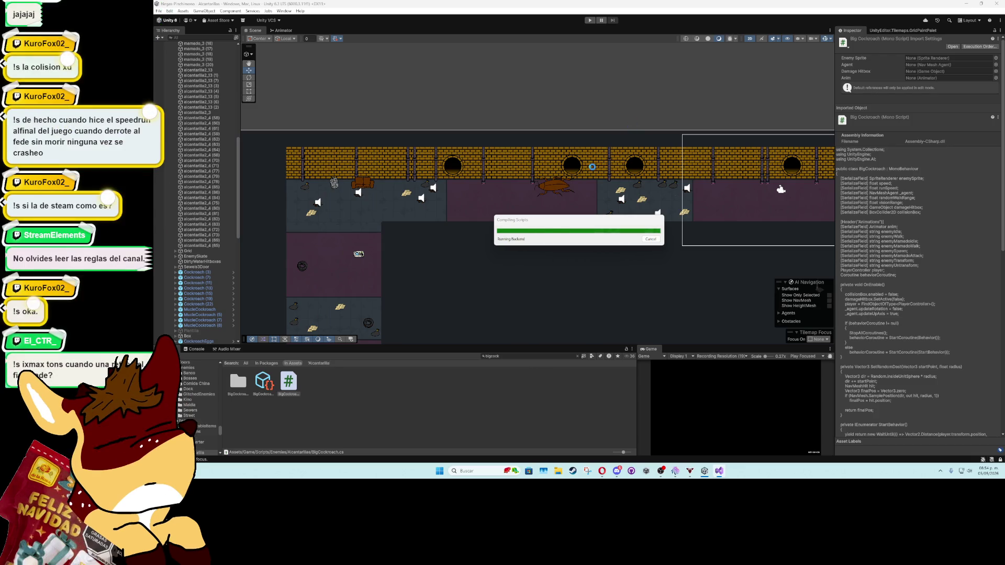
# Step: Inspect the level's big cockroach: its Big Cockroach script fields and EnemySprite child's colliders
pyautogui.click(556, 190)
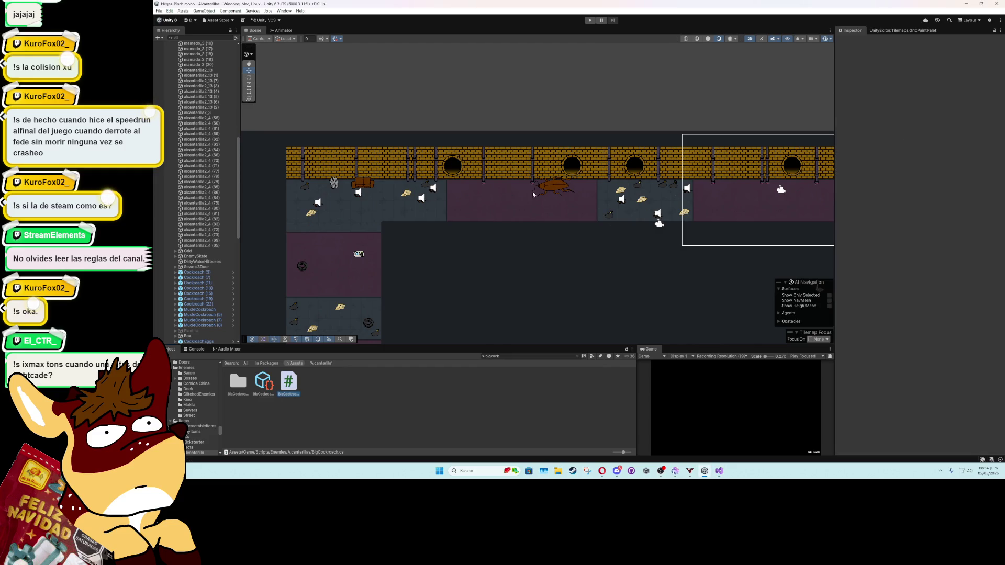
pyautogui.click(178, 311)
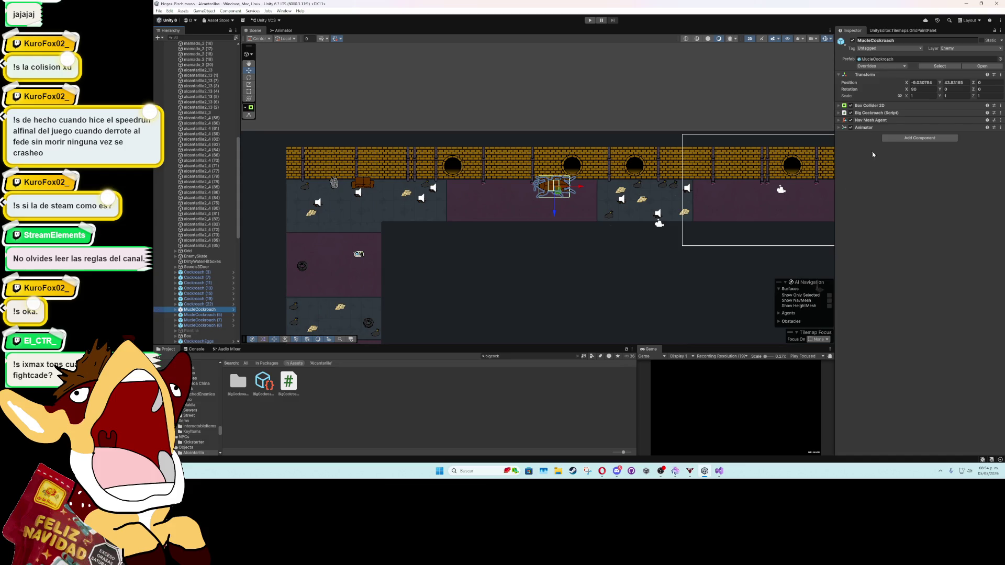
pyautogui.click(839, 113)
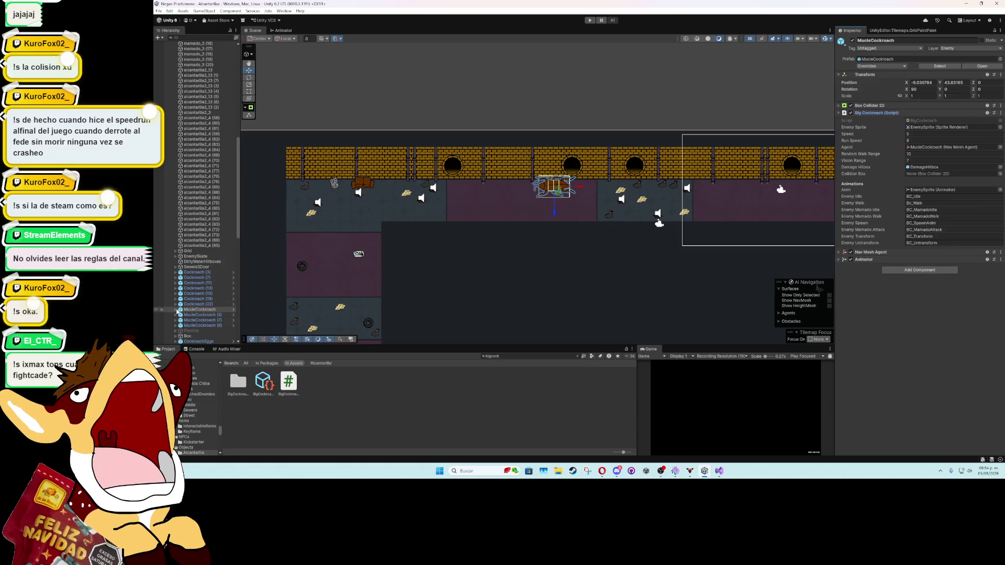
pyautogui.click(177, 310)
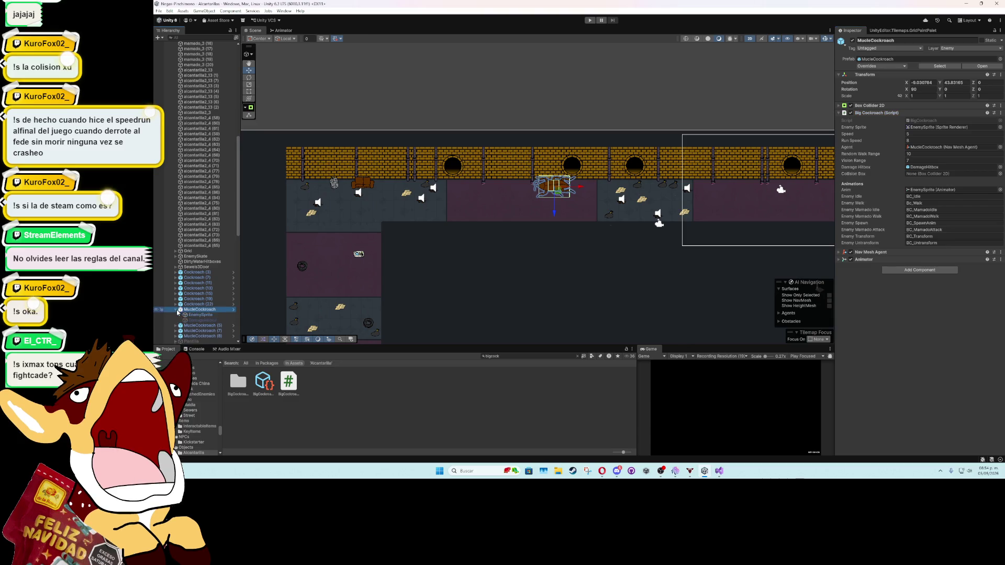
pyautogui.click(196, 315)
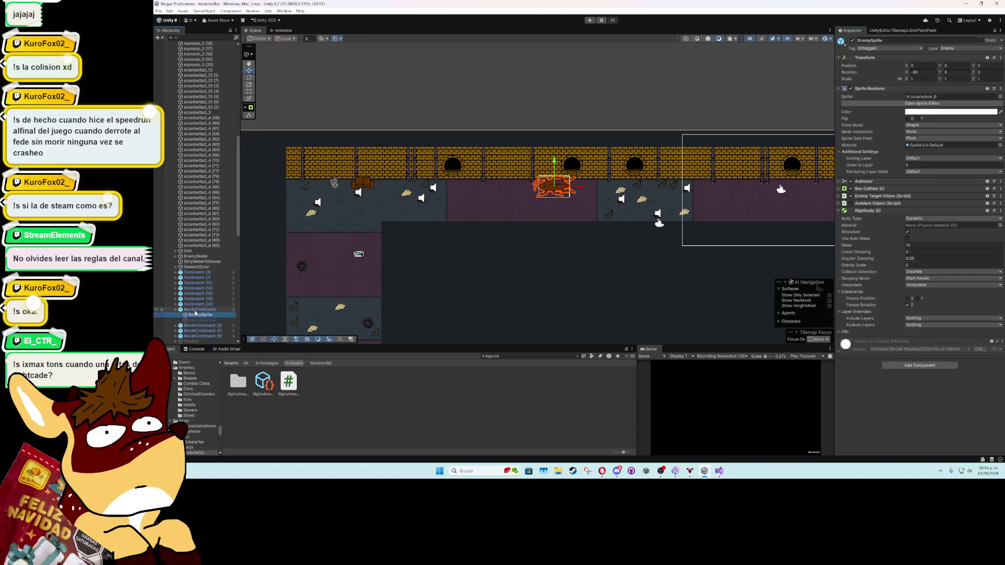
pyautogui.click(843, 211)
pyautogui.click(840, 189)
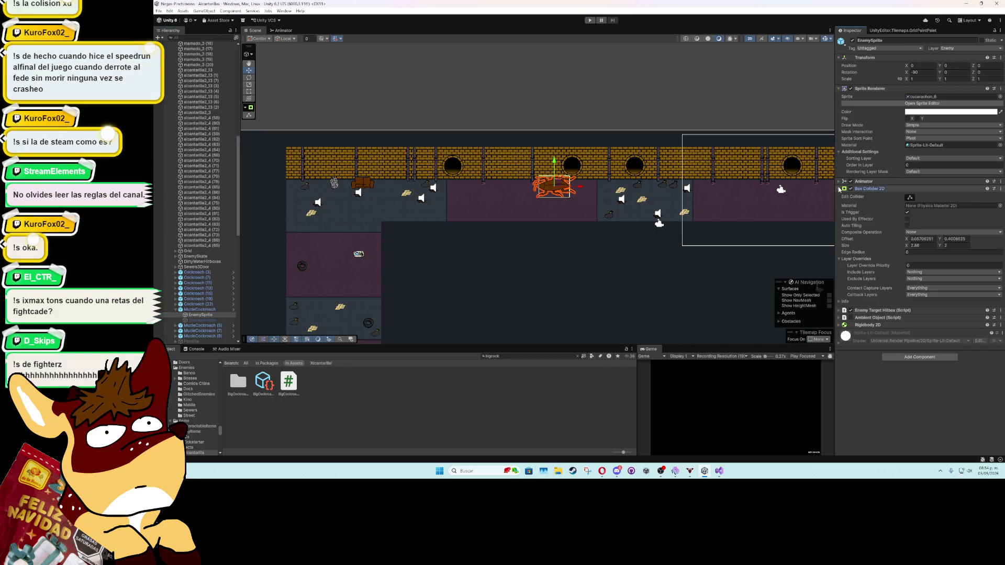
pyautogui.click(840, 189)
pyautogui.click(197, 267)
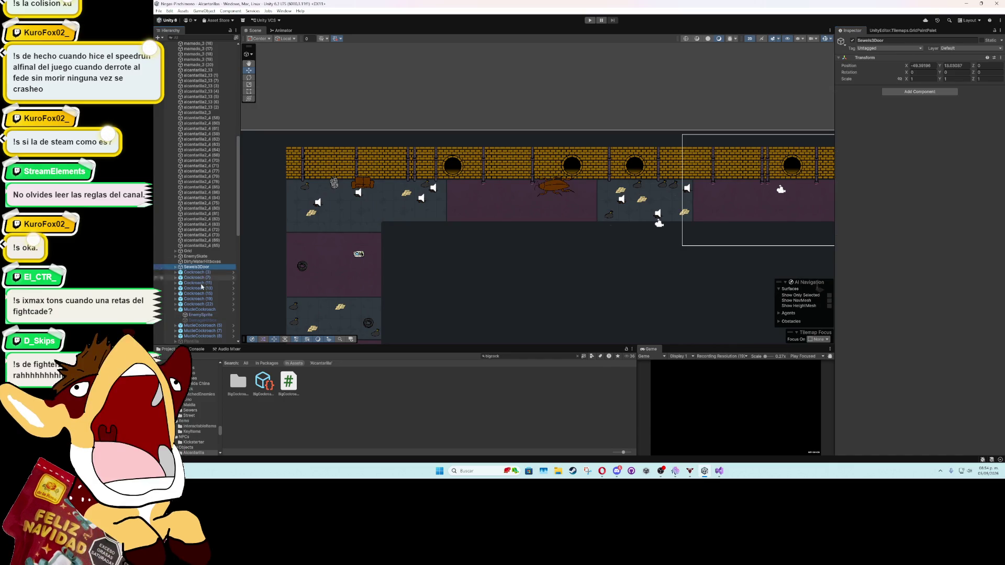
pyautogui.click(204, 310)
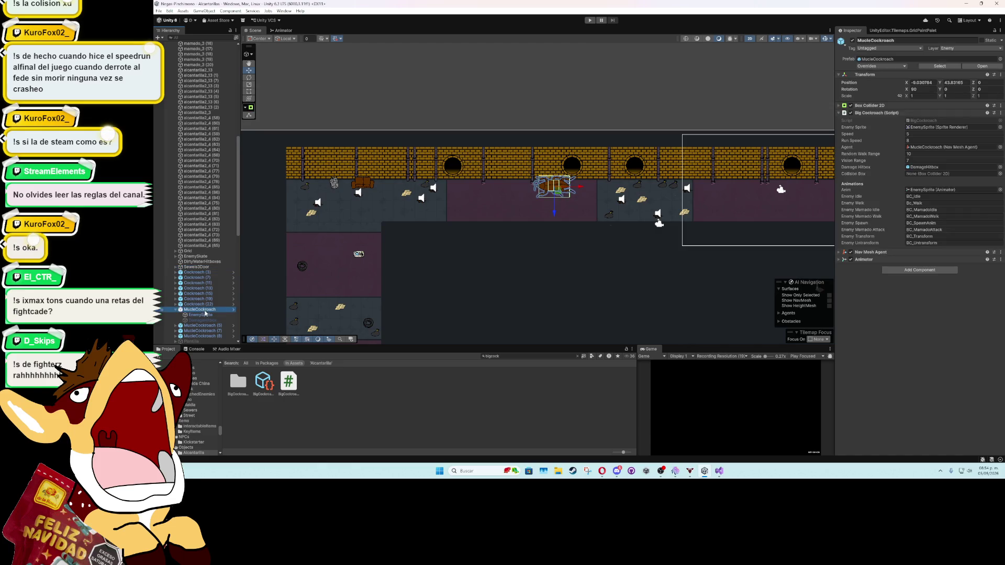
# Step: Open the MucleCockroach prefab and set its Collision Box to the root Box Collider 2D
pyautogui.click(273, 385)
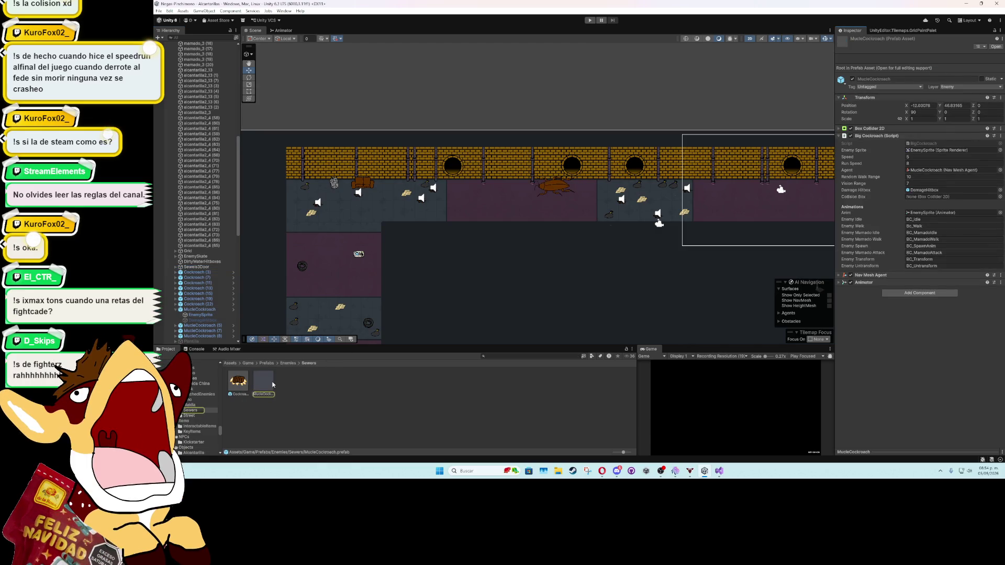
pyautogui.doubleClick(272, 385)
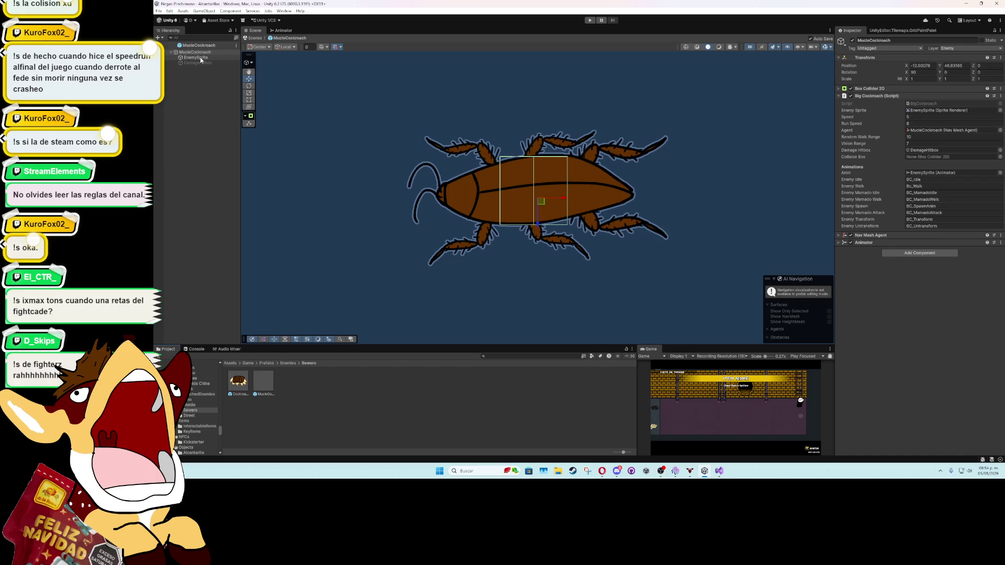
pyautogui.click(920, 157)
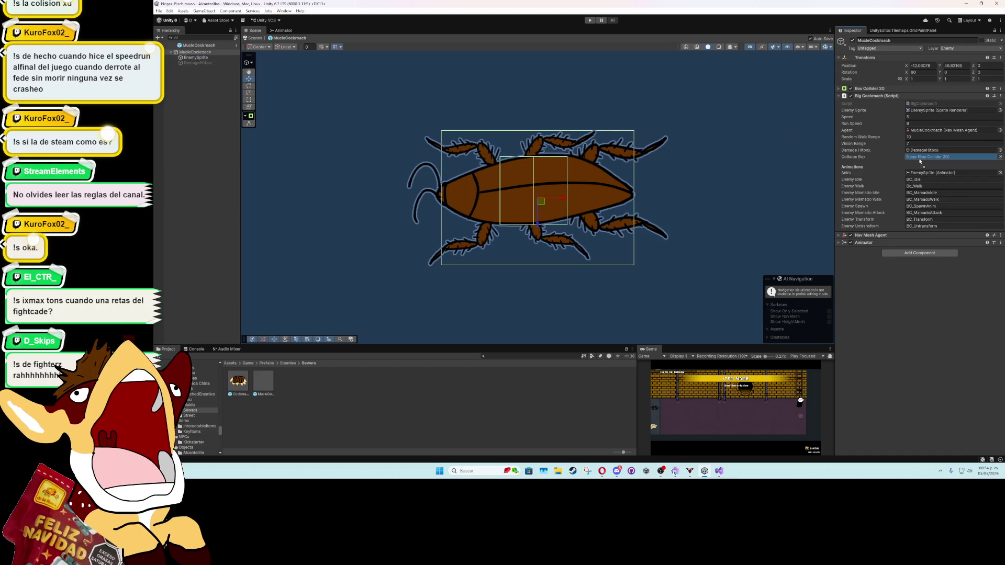
pyautogui.moveTo(921, 160); pyautogui.dragTo(920, 158)
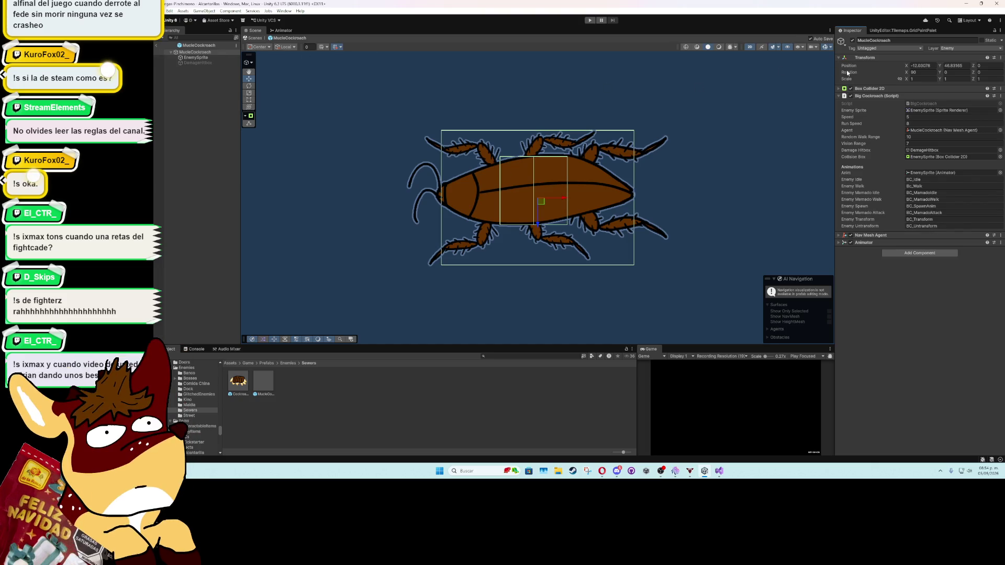
pyautogui.click(851, 89)
pyautogui.click(851, 89)
pyautogui.moveTo(869, 88); pyautogui.dragTo(922, 159)
# Step: Toggle the cockroach's scene visibility off and on, then exit Prefab Mode to the sewer level
pyautogui.click(157, 53)
pyautogui.click(157, 52)
pyautogui.click(172, 45)
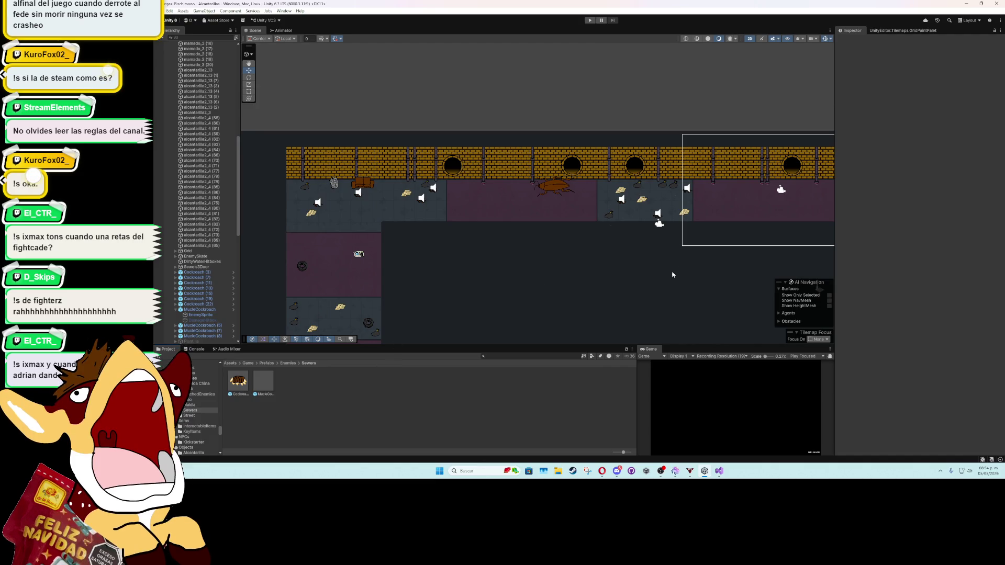
# Step: Play-test the sewer level in a maximized Game view, then restore the layout and stop
pyautogui.doubleClick(652, 348)
pyautogui.click(590, 21)
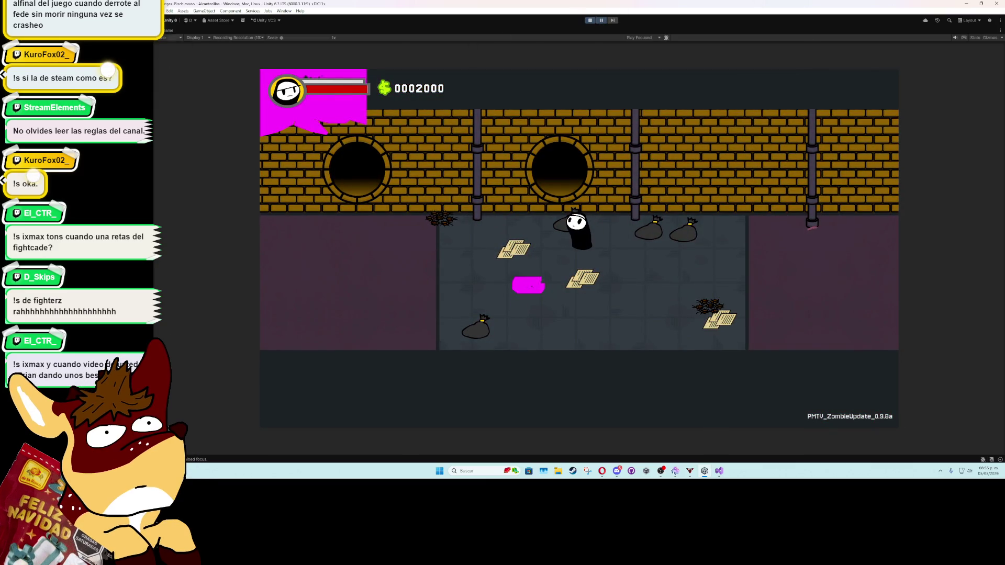
pyautogui.doubleClick(169, 31)
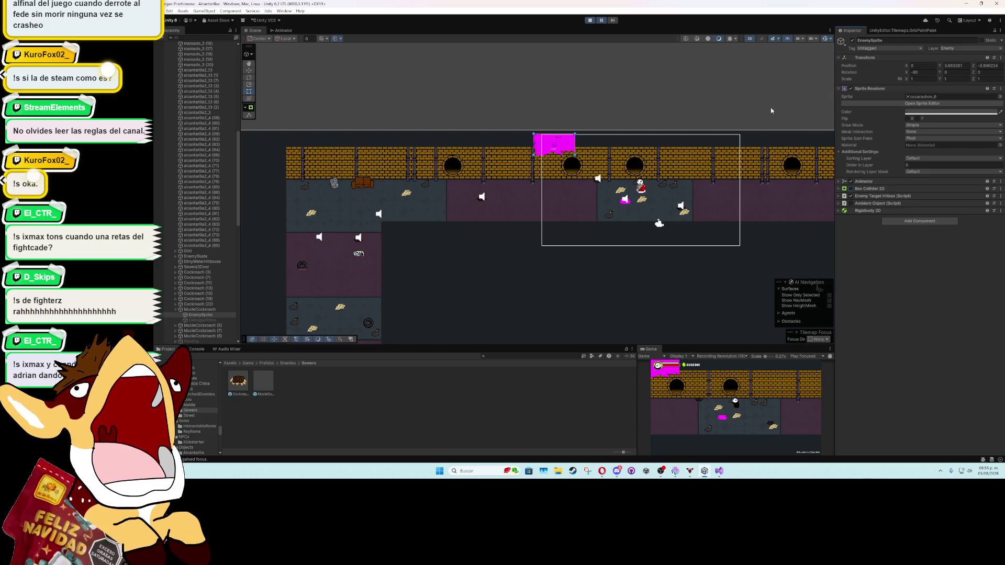
pyautogui.click(596, 24)
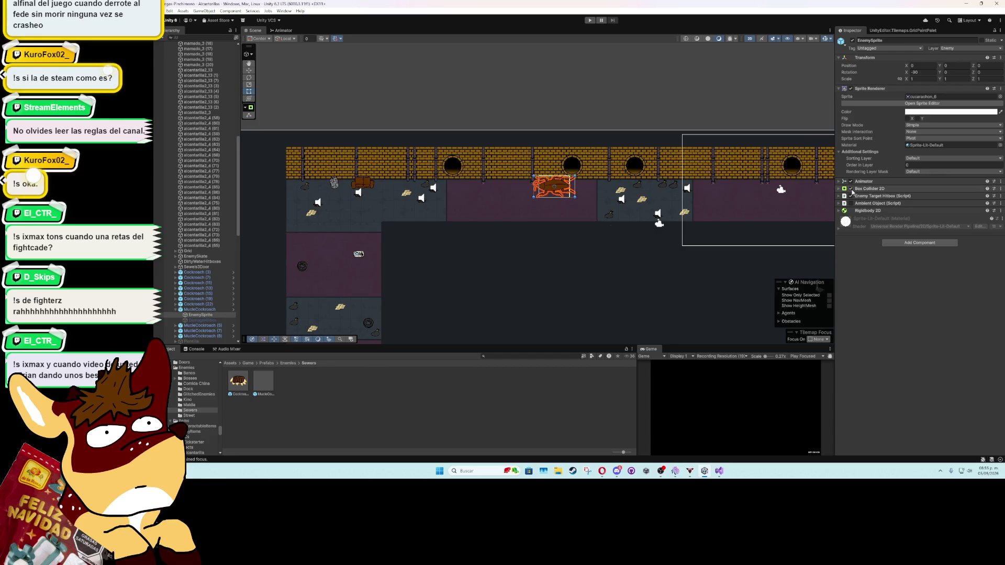
# Step: In the MucleCockroach prefab, disable EnemySprite's Box Collider 2D and assign it as Collision Box
pyautogui.hotkey('ctrl', 'z')
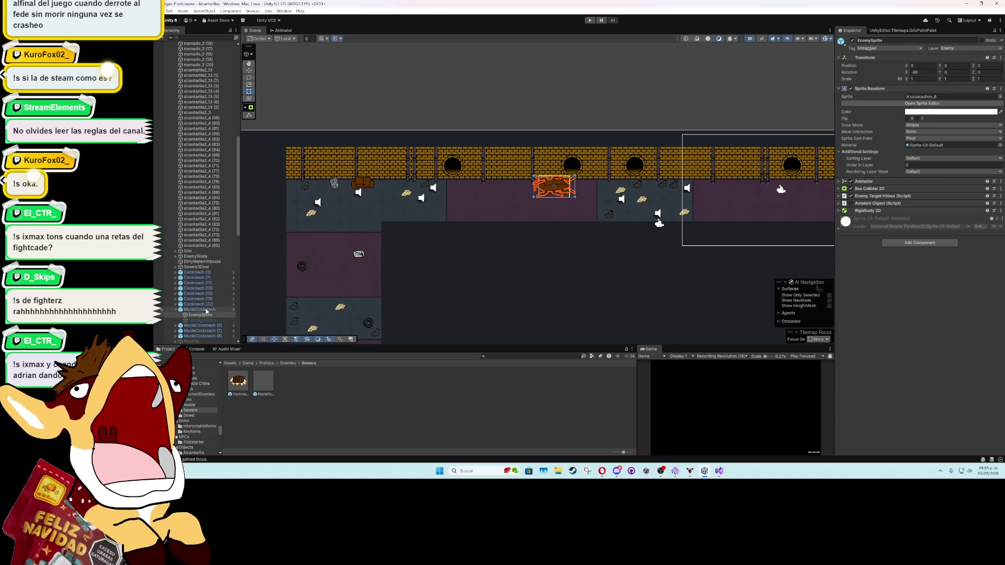
pyautogui.doubleClick(263, 381)
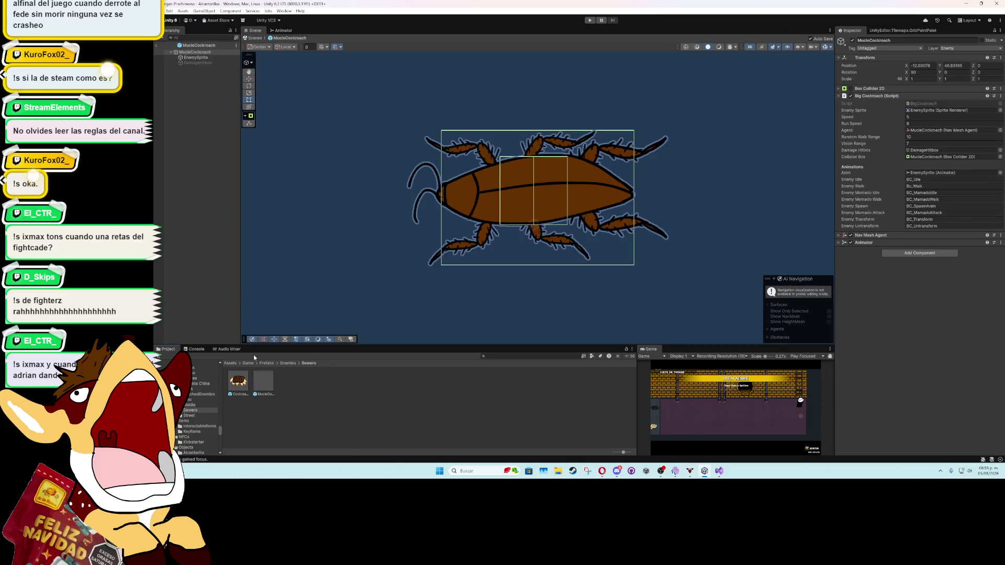
pyautogui.click(196, 58)
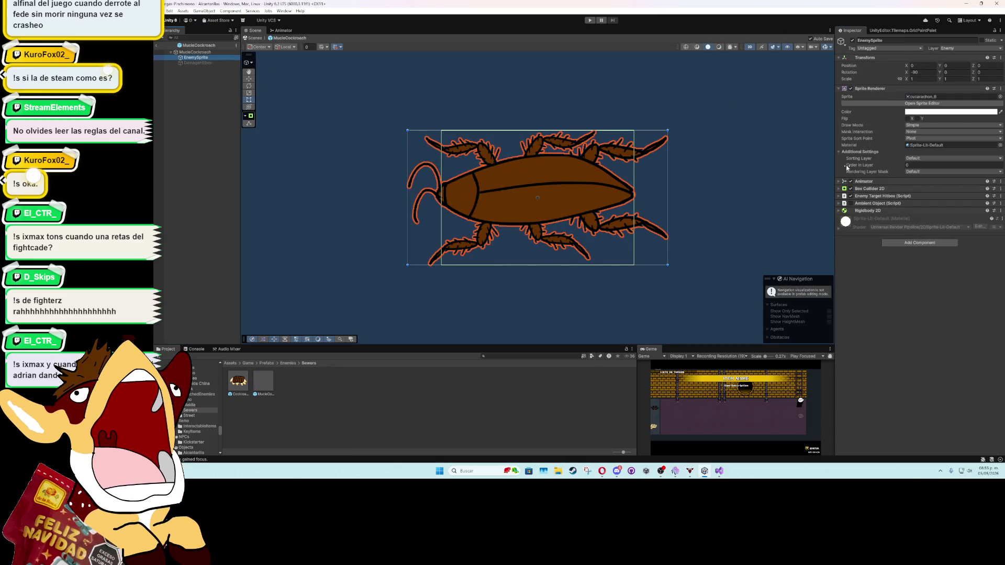
pyautogui.click(850, 189)
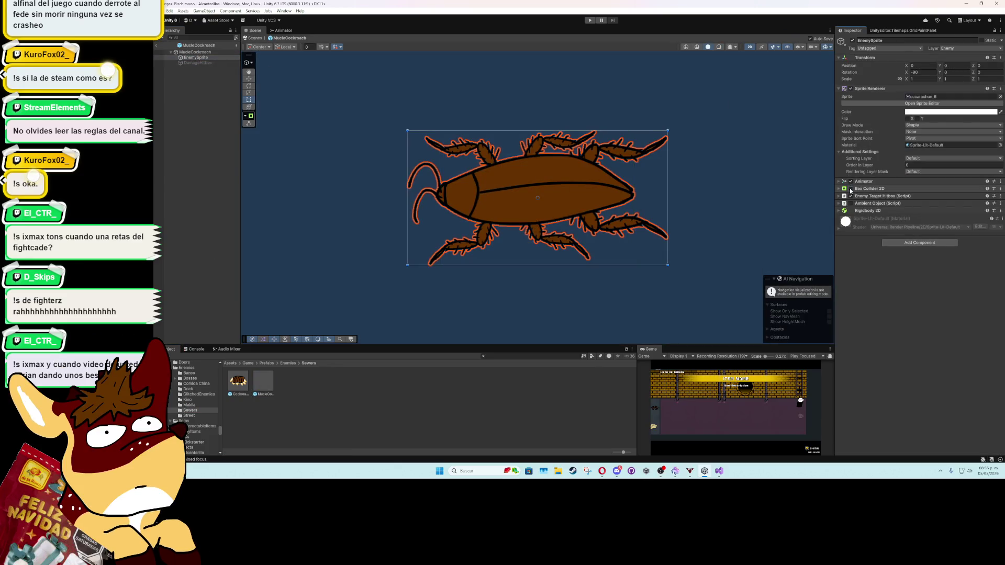
pyautogui.click(187, 52)
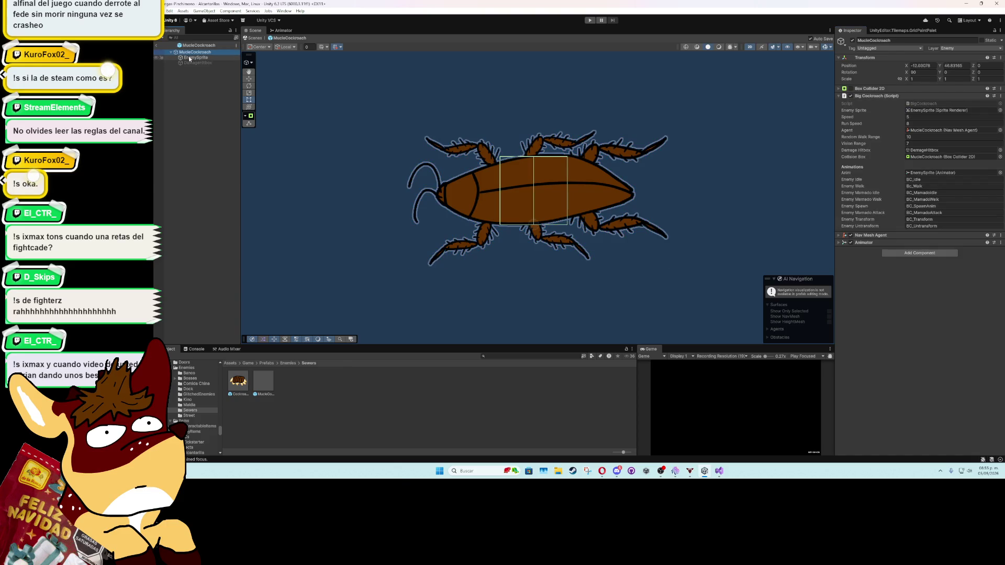
pyautogui.click(915, 157)
pyautogui.moveTo(915, 159); pyautogui.dragTo(915, 158)
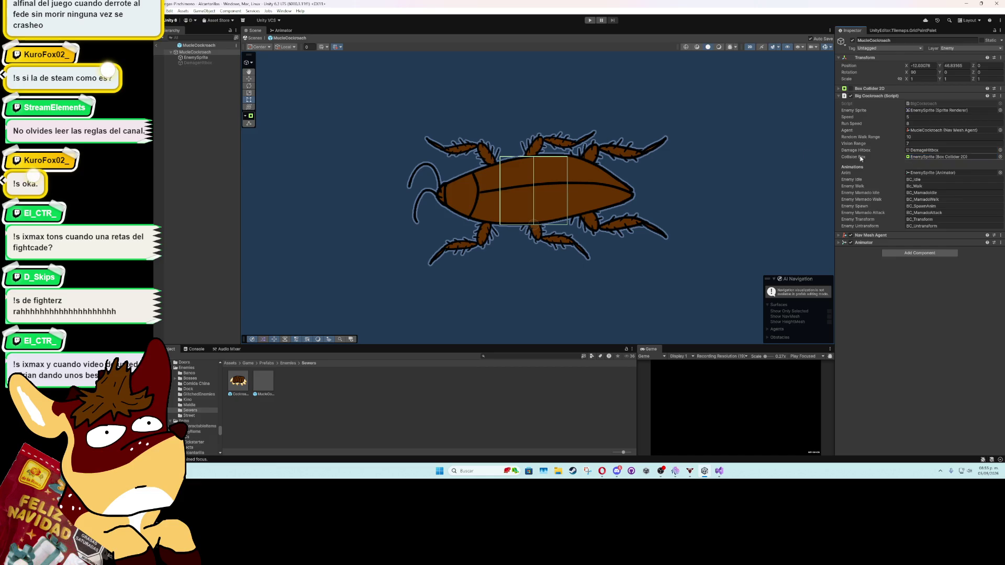
# Step: Tidy the Inspector, exit Prefab Mode, and start play mode on the sewer level
pyautogui.click(838, 88)
pyautogui.click(839, 88)
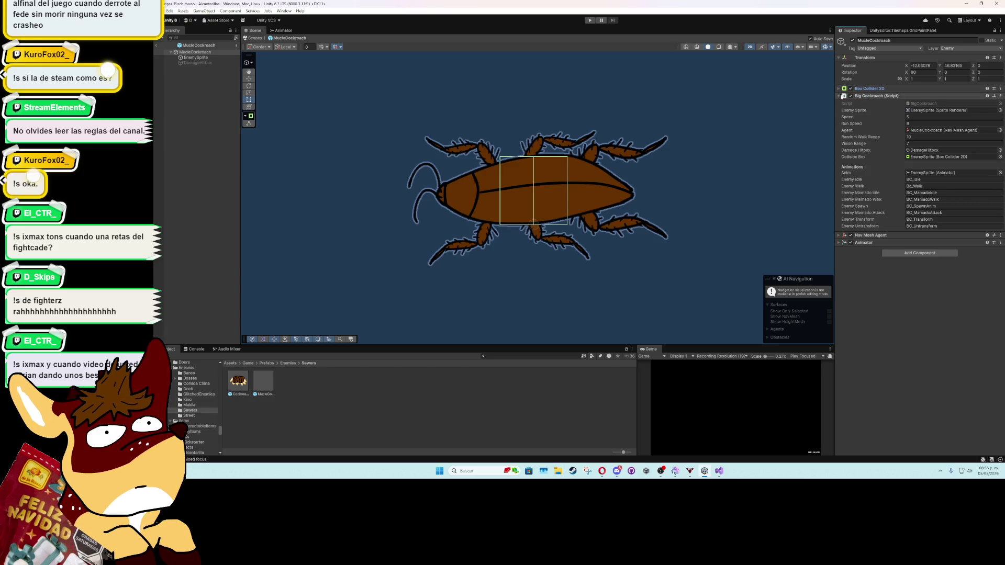
pyautogui.click(839, 96)
pyautogui.click(156, 46)
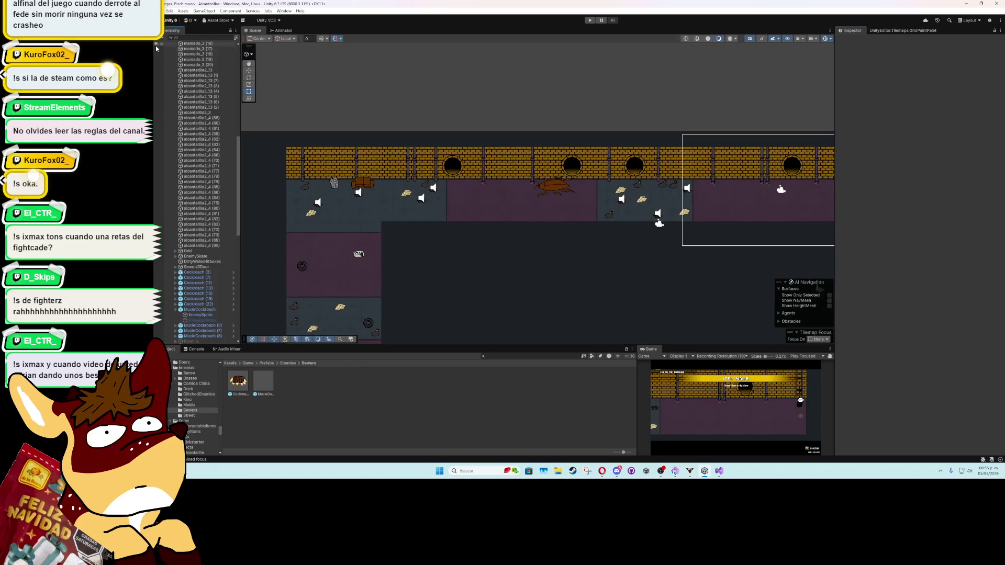
pyautogui.click(590, 20)
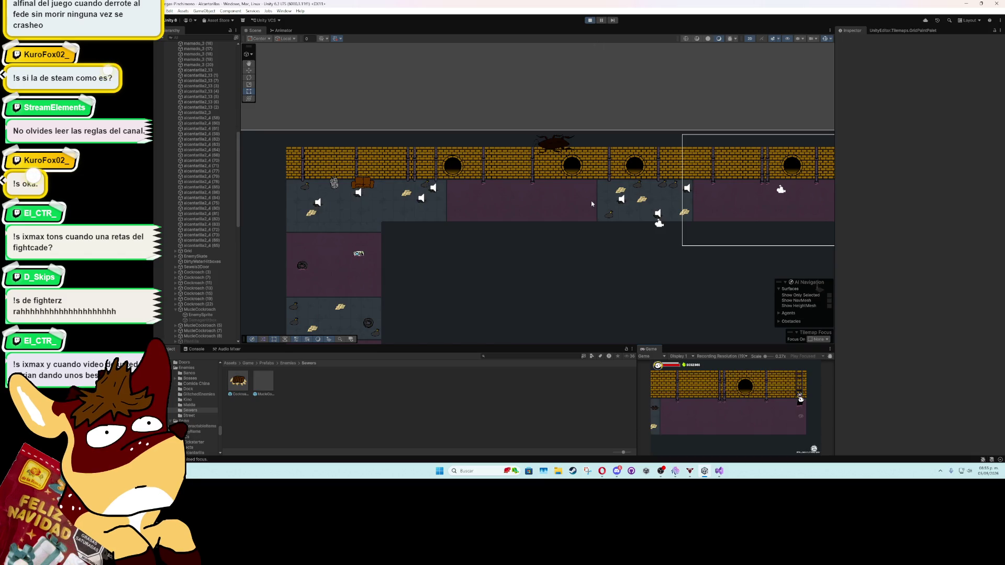
# Step: Inspect the WalkableArea and DirtyWaterMoving tilemaps, then pan over to a muscle cockroach
pyautogui.scroll(3, 593, 205)
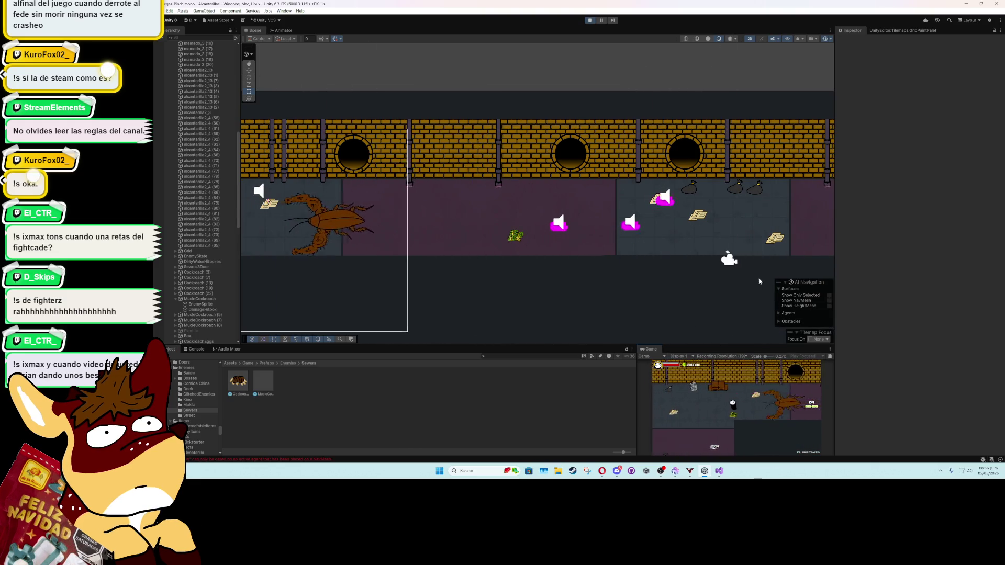
pyautogui.click(283, 240)
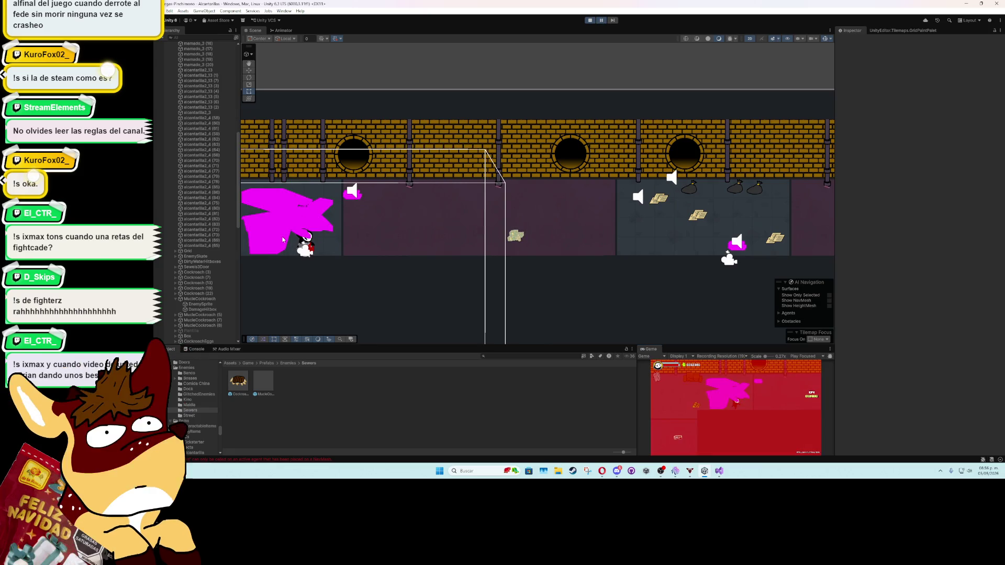
pyautogui.scroll(5, 219, 171)
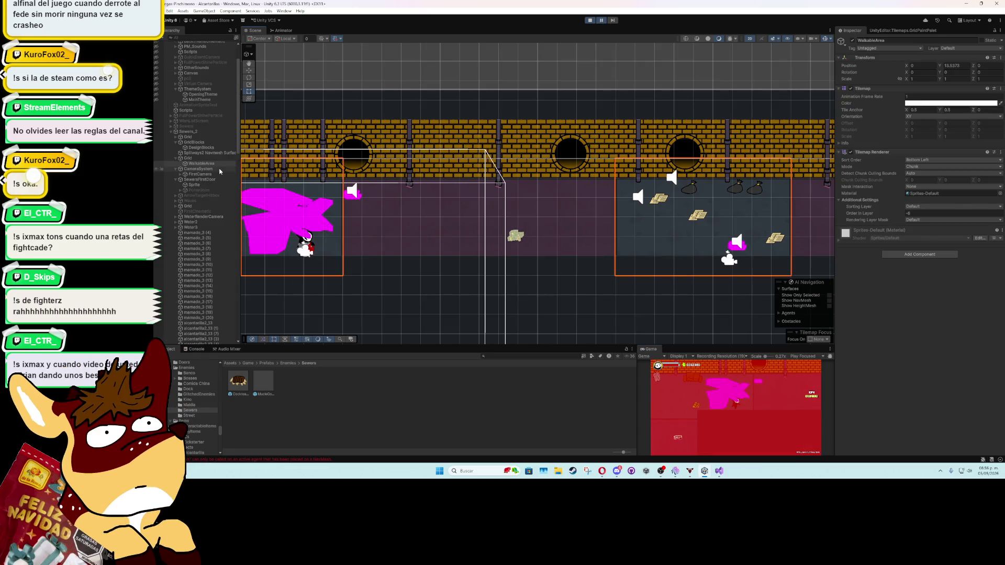
pyautogui.click(261, 229)
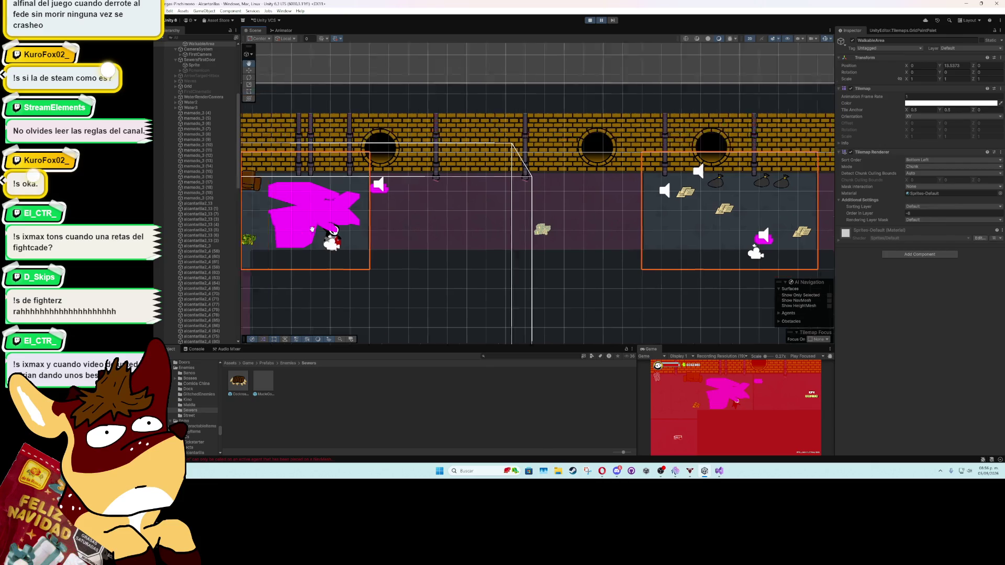
pyautogui.moveTo(260, 229); pyautogui.dragTo(377, 213)
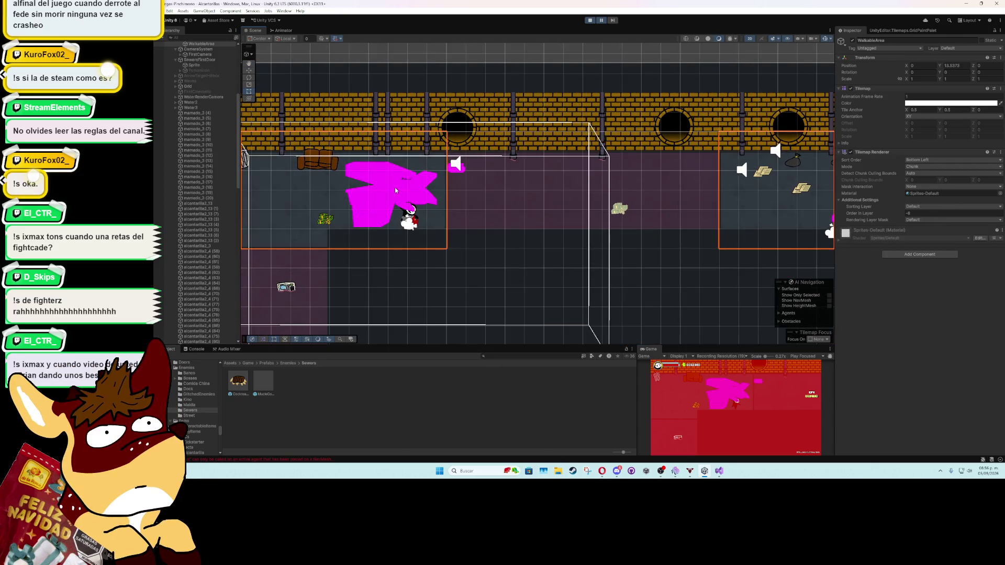
pyautogui.scroll(-10, 239, 255)
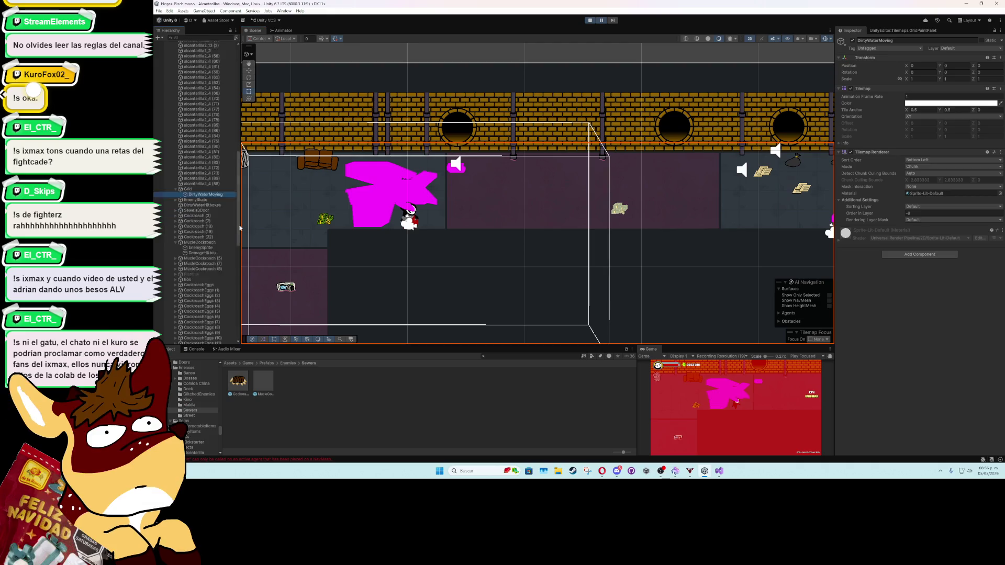
pyautogui.scroll(-1, 240, 255)
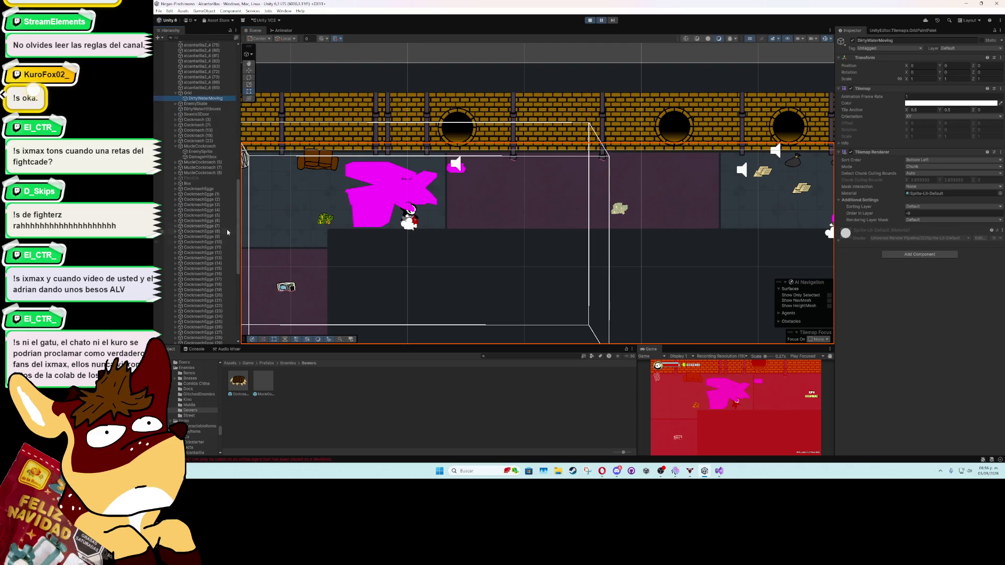
pyautogui.click(214, 163)
# Step: Set the MucleCockroach EnemySprite's Sprite Renderer material to CutSpriteMaterial
pyautogui.click(212, 147)
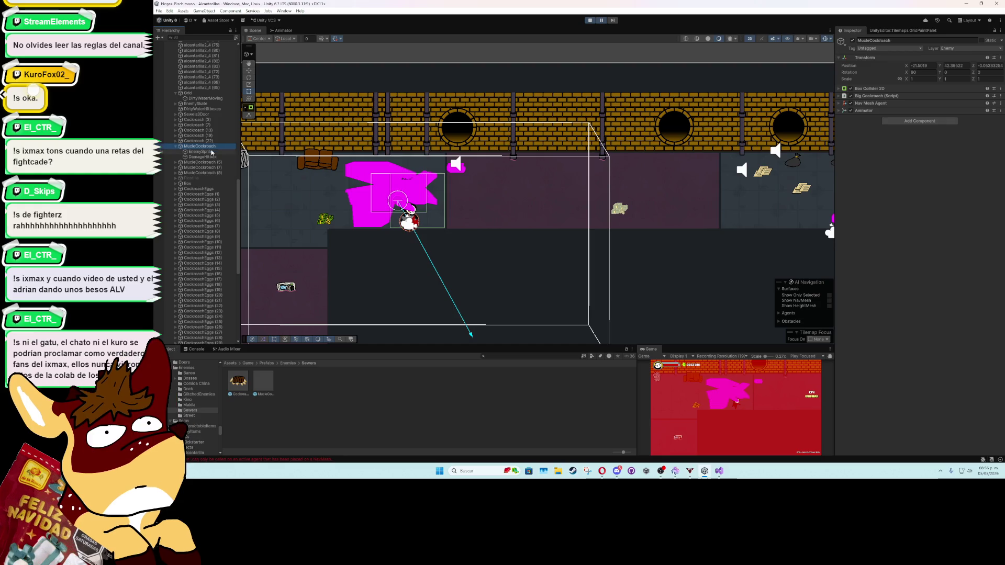
pyautogui.click(209, 152)
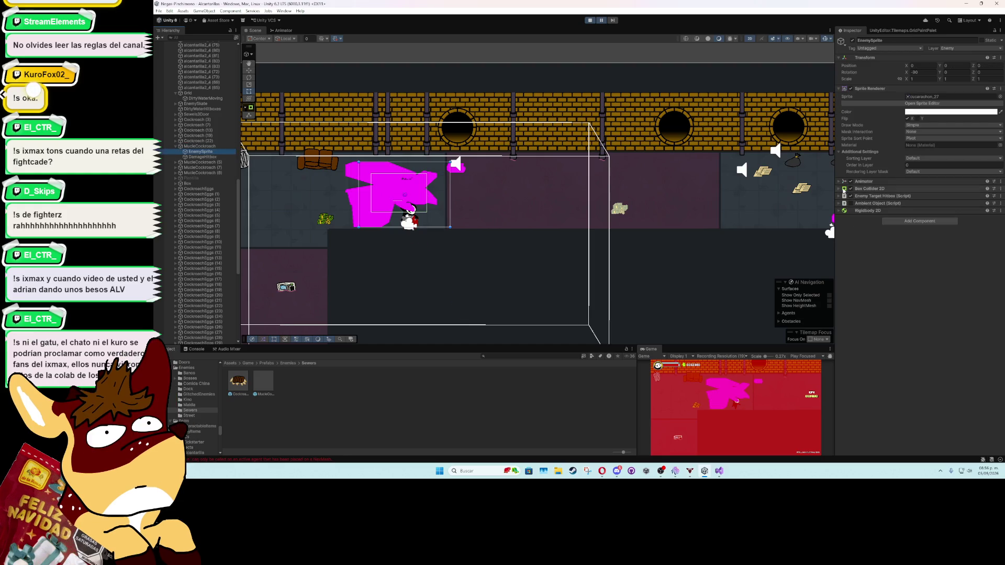
pyautogui.click(1000, 146)
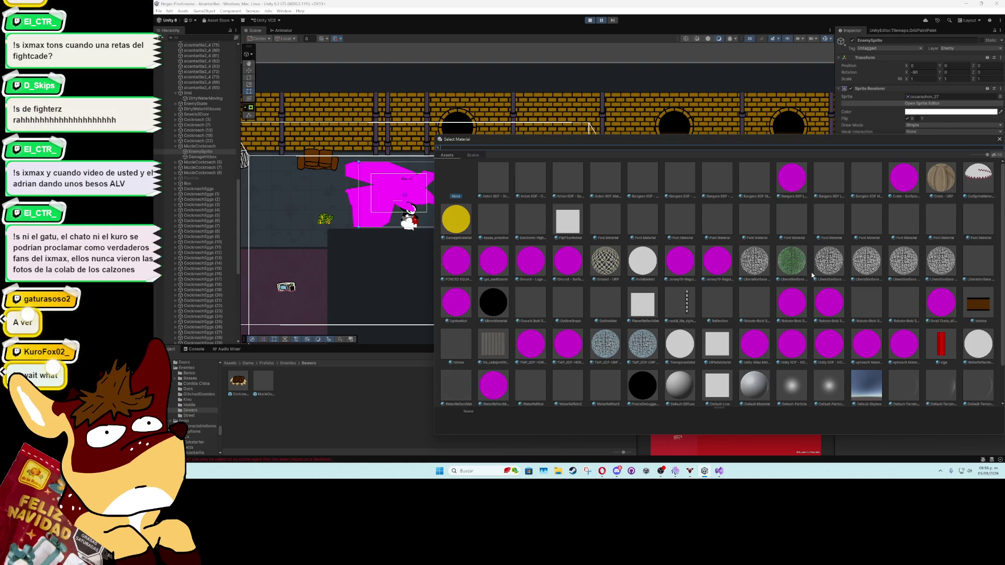
pyautogui.scroll(-2, 677, 330)
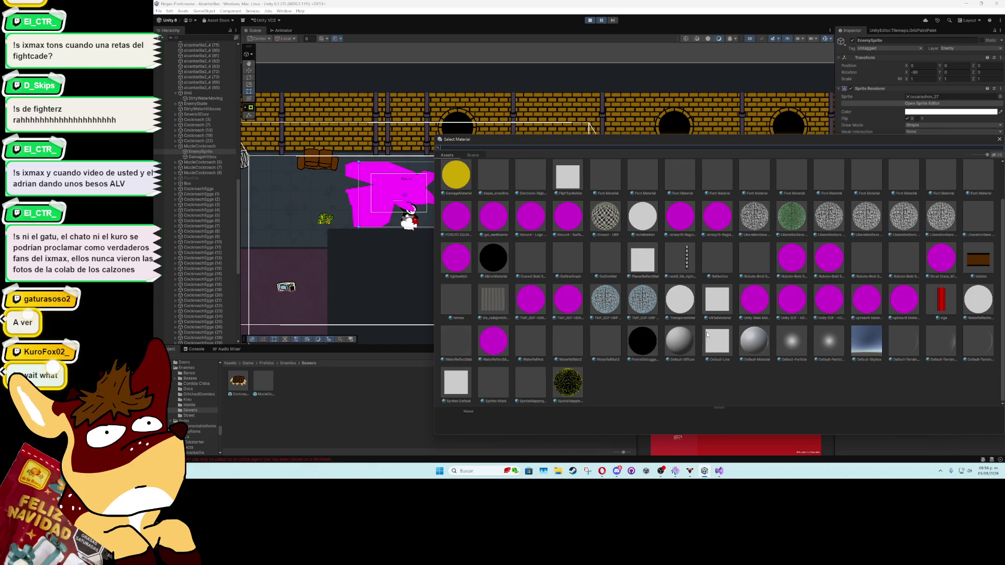
pyautogui.scroll(2, 740, 330)
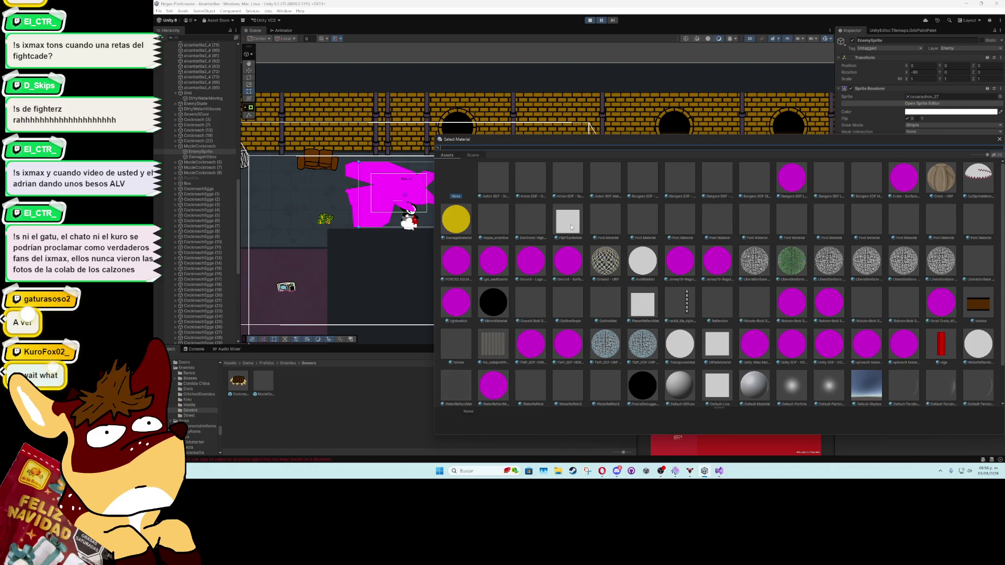
pyautogui.click(979, 177)
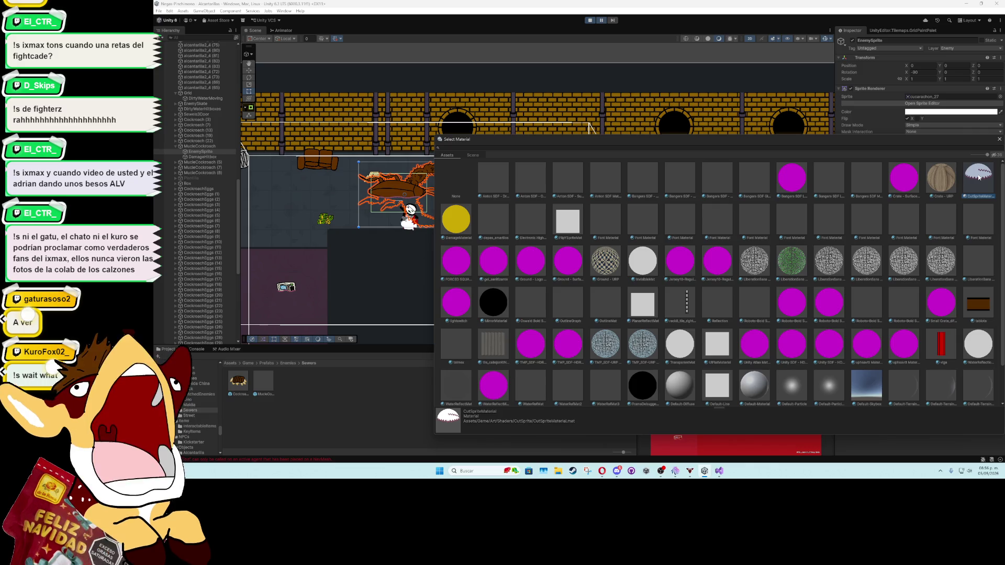
pyautogui.click(1001, 141)
pyautogui.scroll(3, 445, 197)
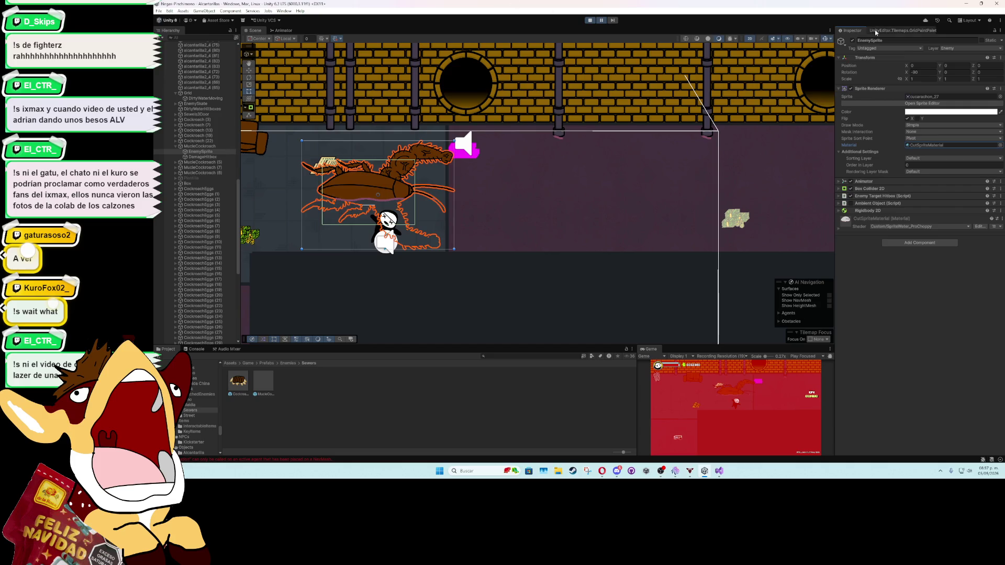
# Step: Frame the cockroach sprite and briefly resume the game in a maximized Game view
pyautogui.press('f')
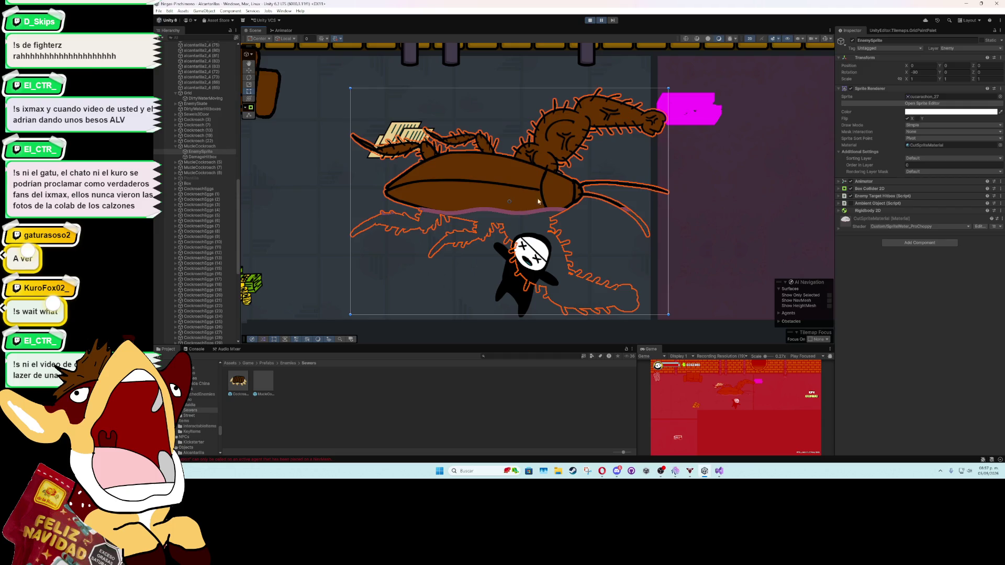
pyautogui.click(604, 20)
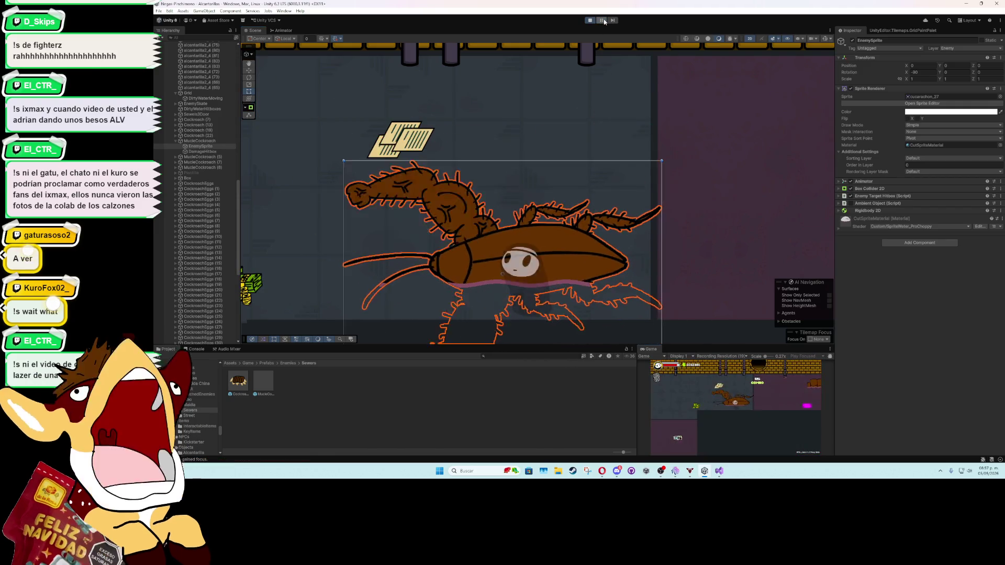
pyautogui.doubleClick(648, 352)
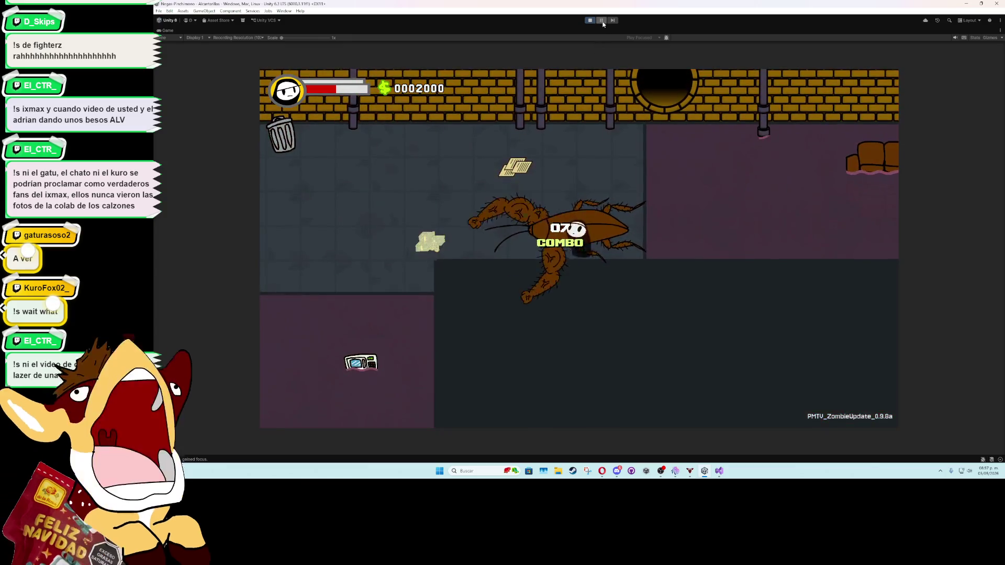
pyautogui.click(601, 20)
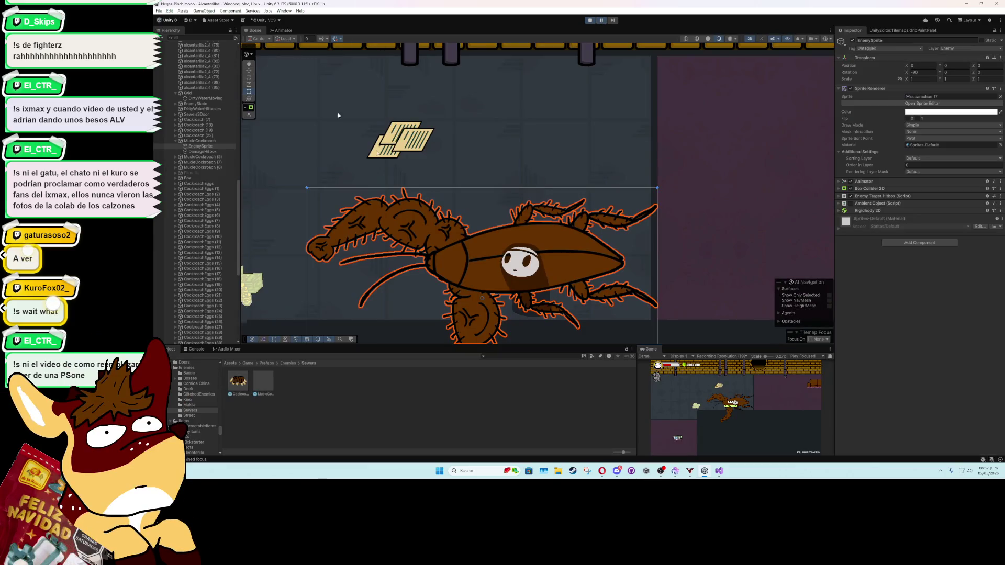
# Step: Reapply CutSpriteMaterial to the EnemySprite and maximize the Game view again
pyautogui.click(1000, 145)
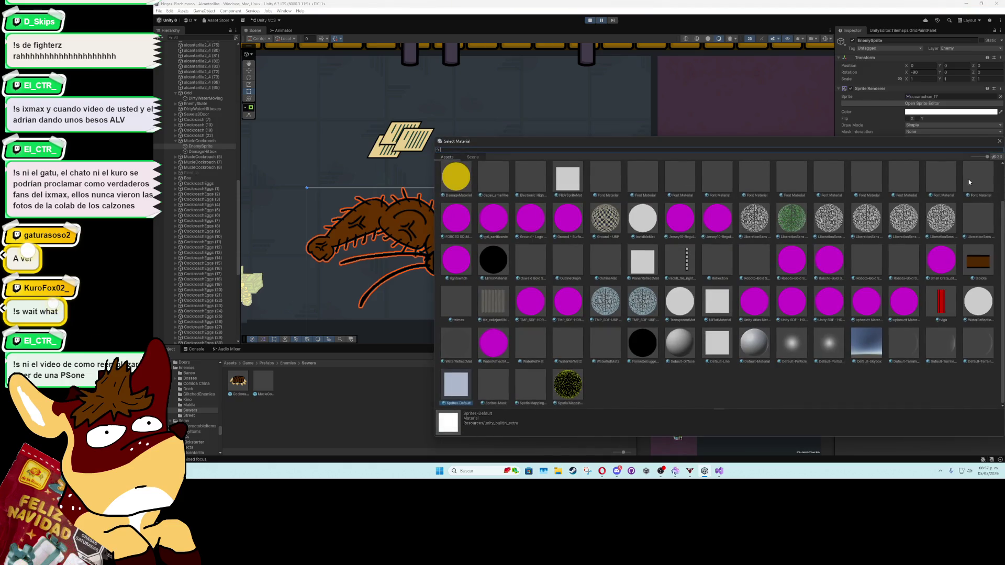
pyautogui.scroll(1, 896, 356)
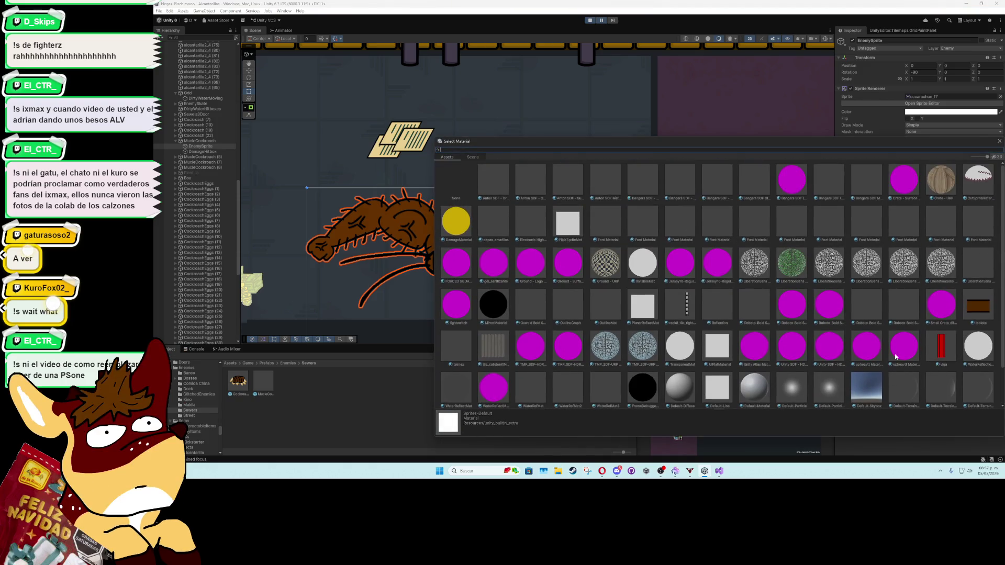
pyautogui.doubleClick(979, 181)
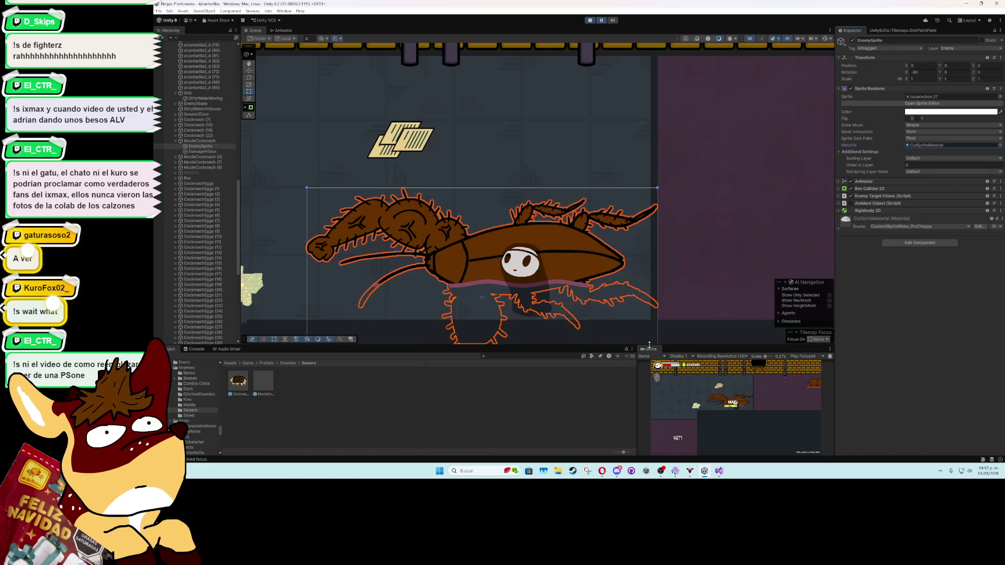
pyautogui.doubleClick(651, 349)
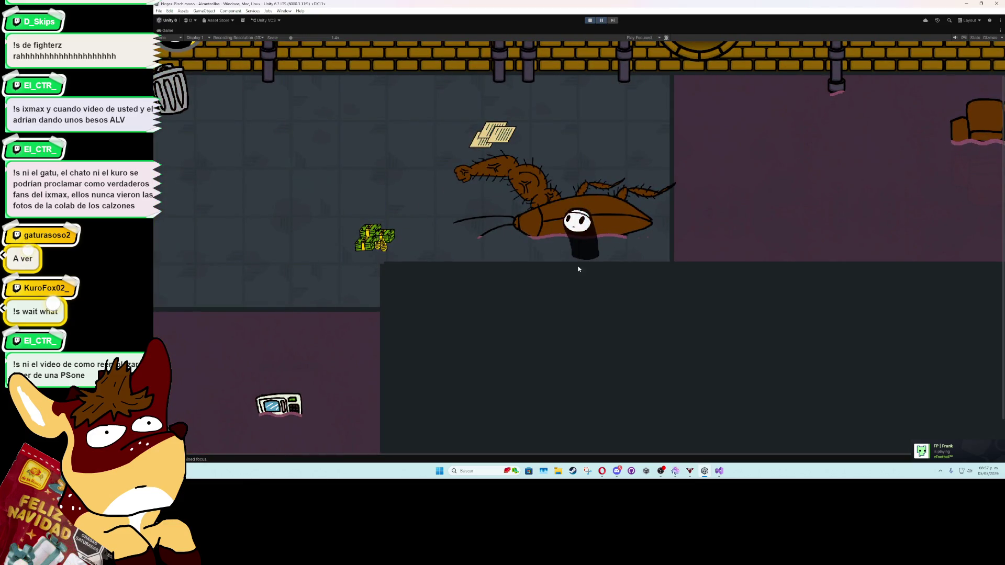
# Step: Adjust the Game view zoom, then stop play mode
pyautogui.scroll(5, 543, 237)
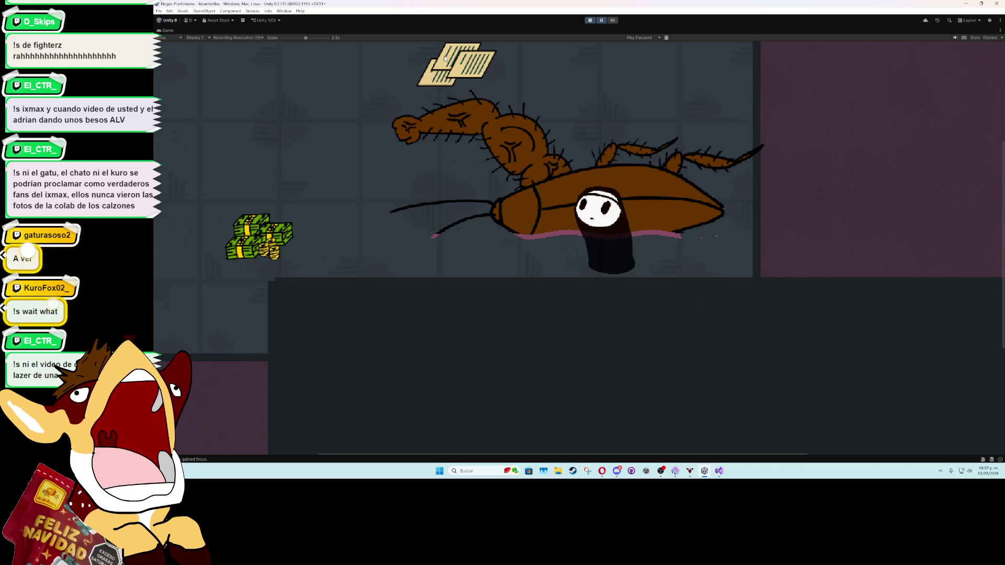
pyautogui.click(590, 21)
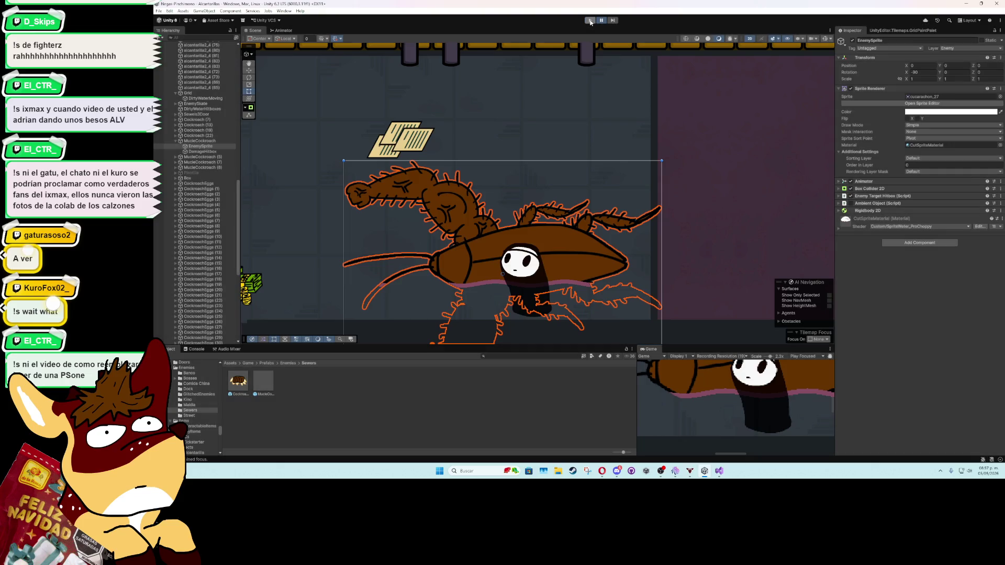
# Step: Set the MucleCockroach prefab EnemySprite's Ambient Object Dirty Water Mat to Sprites-Default, then exit
pyautogui.scroll(-5, 580, 79)
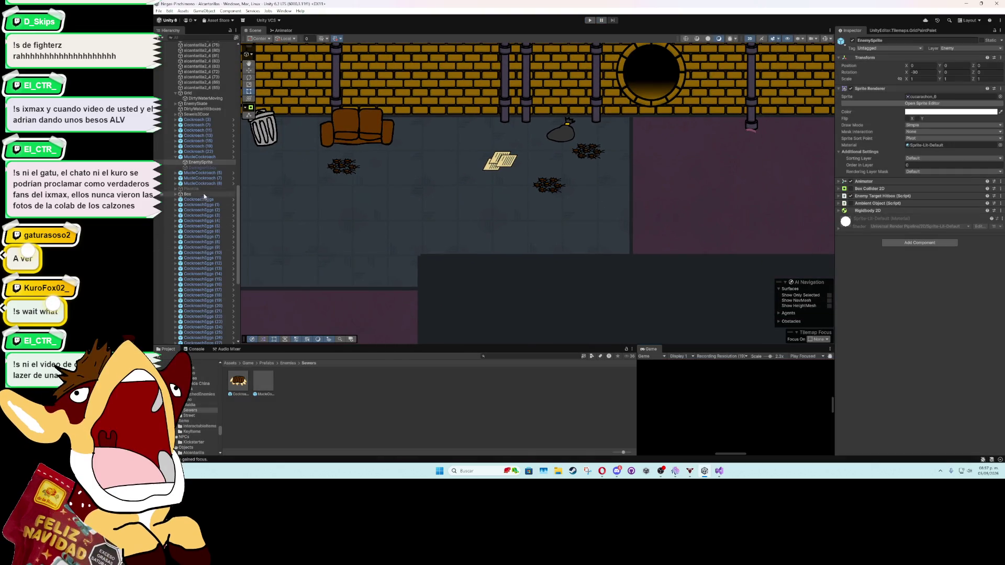
pyautogui.click(203, 157)
pyautogui.click(958, 68)
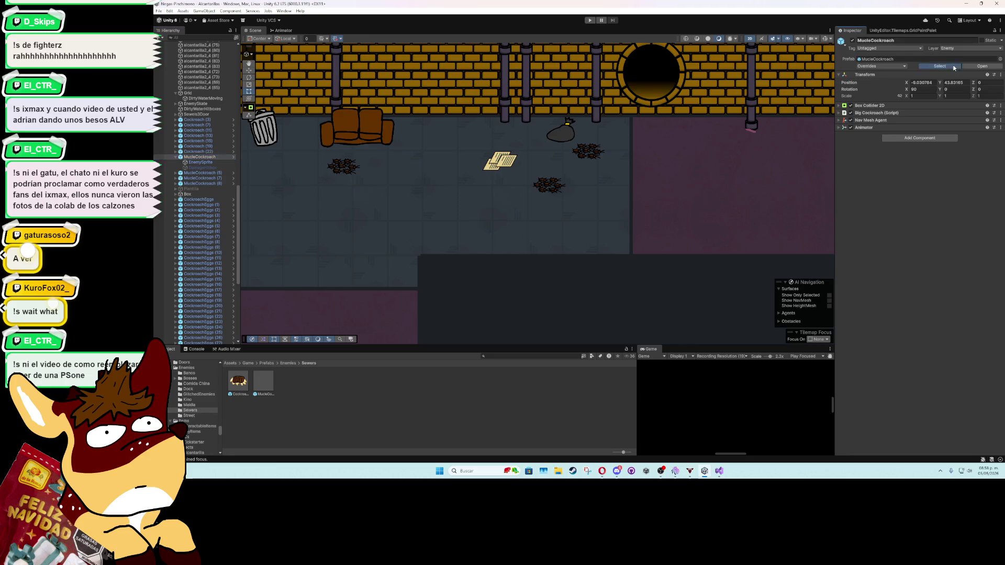
pyautogui.doubleClick(263, 382)
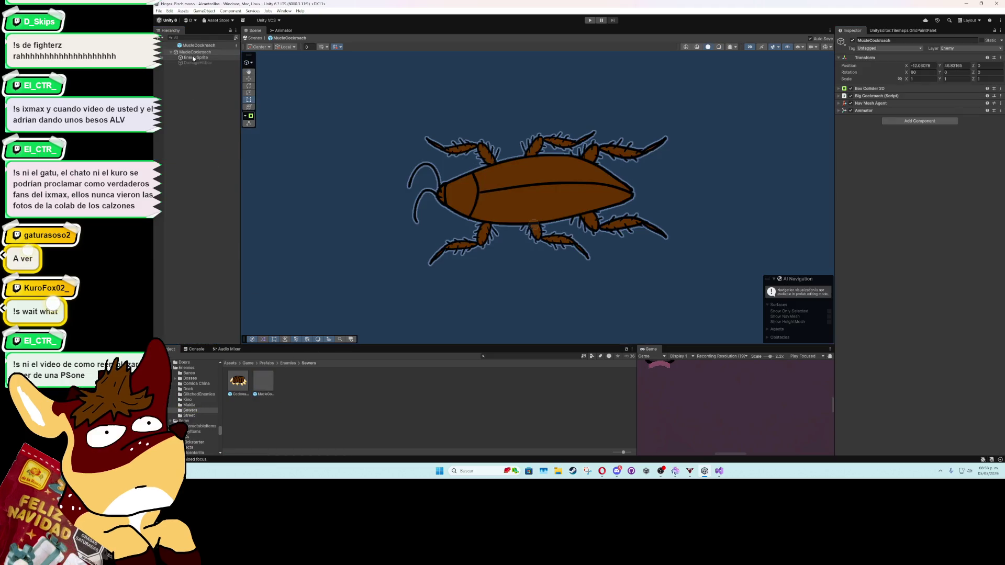
pyautogui.click(193, 58)
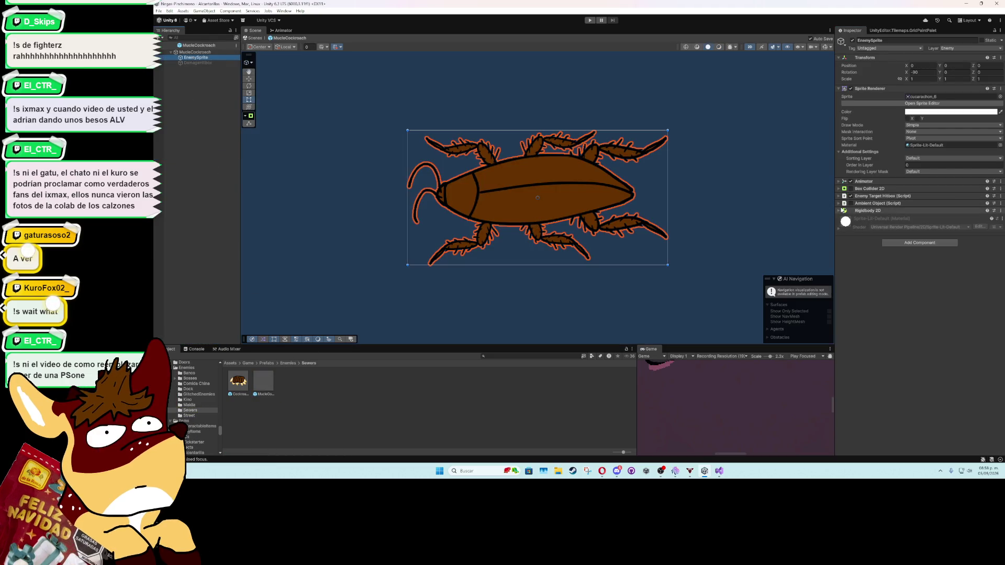
pyautogui.click(869, 203)
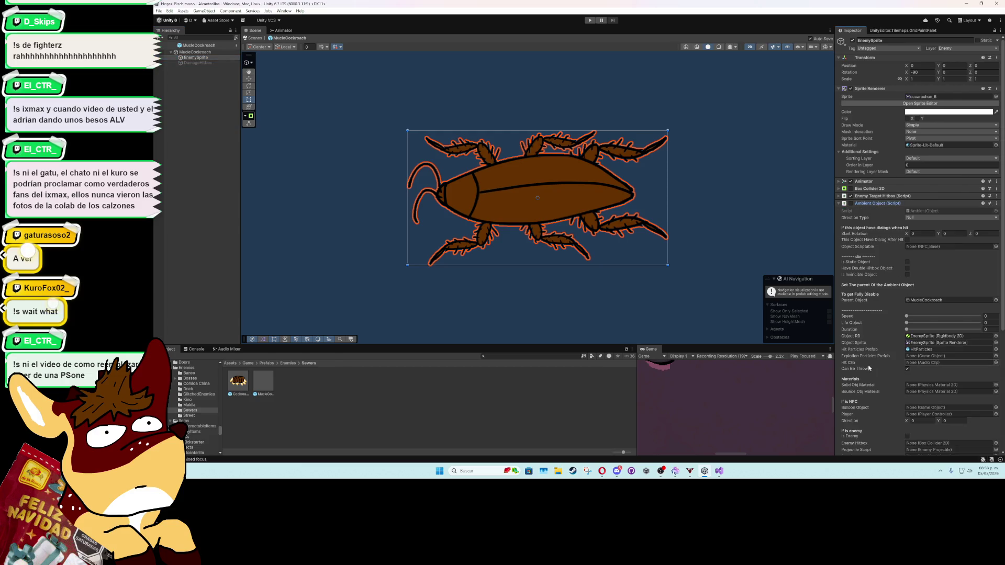
pyautogui.scroll(-5, 871, 367)
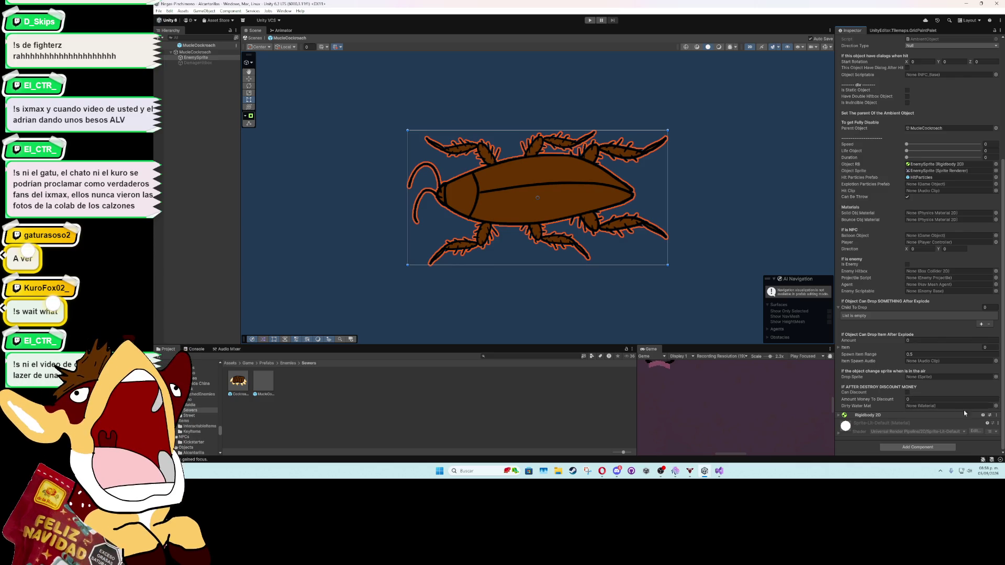
pyautogui.click(996, 406)
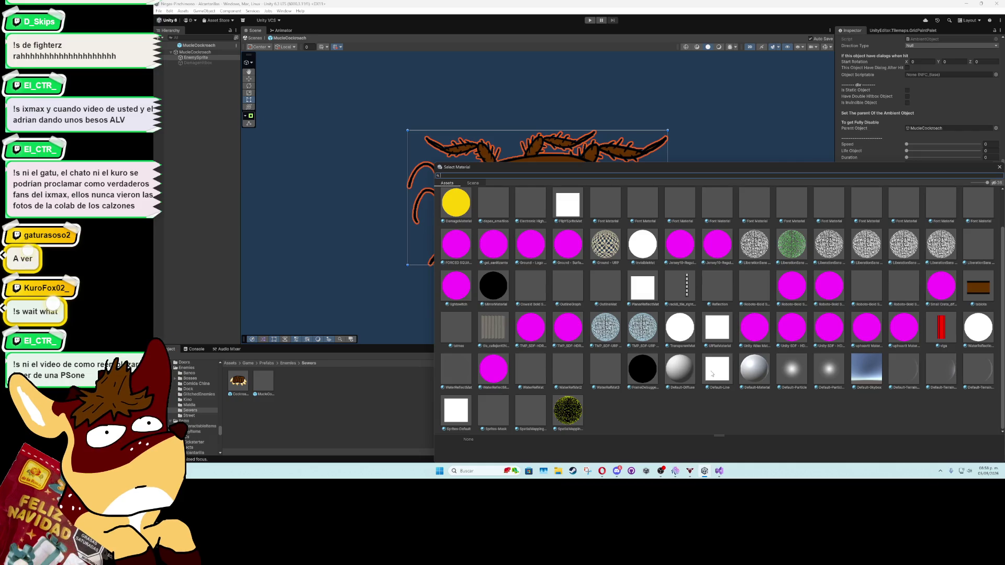
pyautogui.click(467, 411)
pyautogui.doubleClick(467, 411)
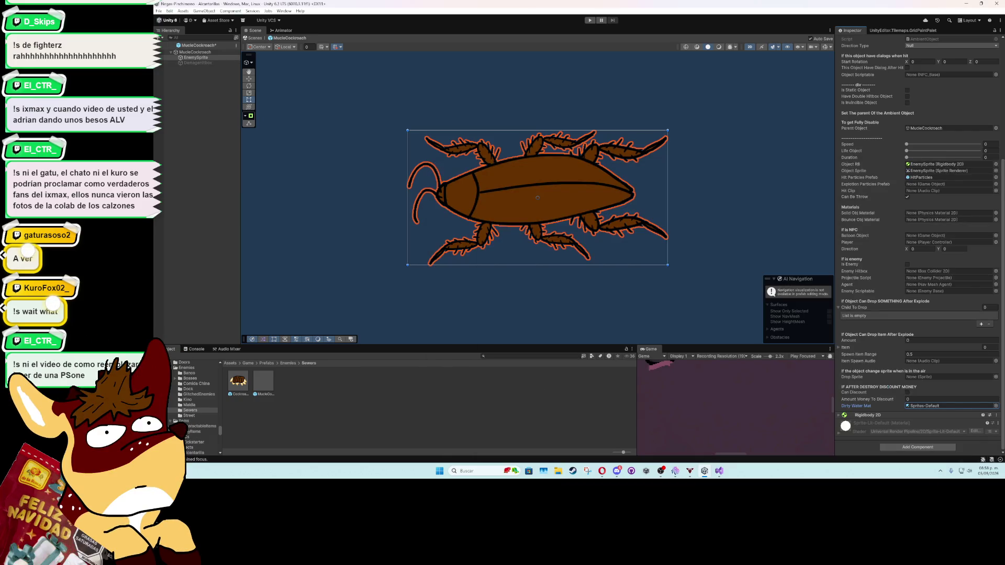
pyautogui.click(255, 37)
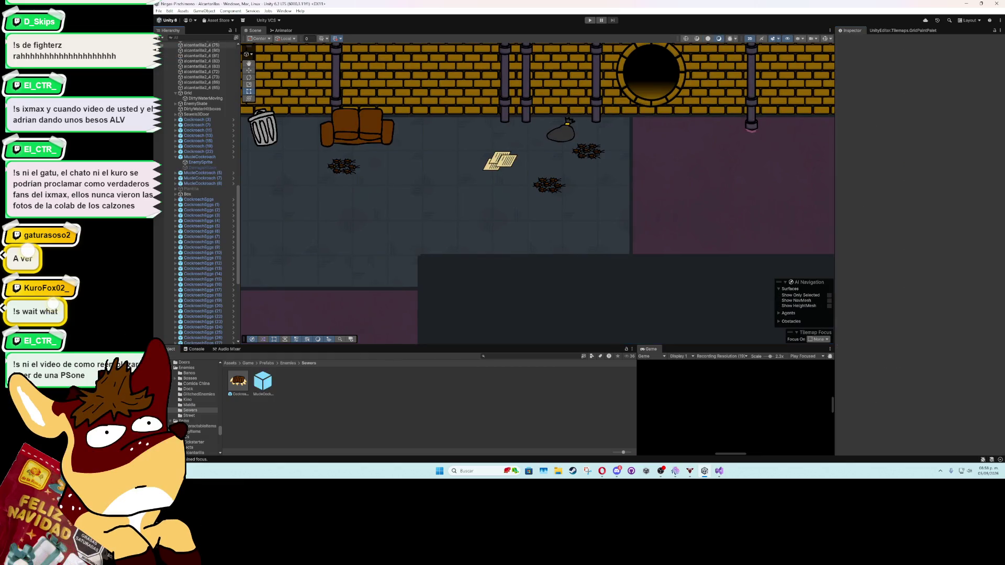
# Step: Open the Comida China Cockroach prefab, set DogSprite's Dirty Water Mat to Sprites-Default, and exit
pyautogui.click(337, 169)
pyautogui.click(196, 384)
pyautogui.click(238, 382)
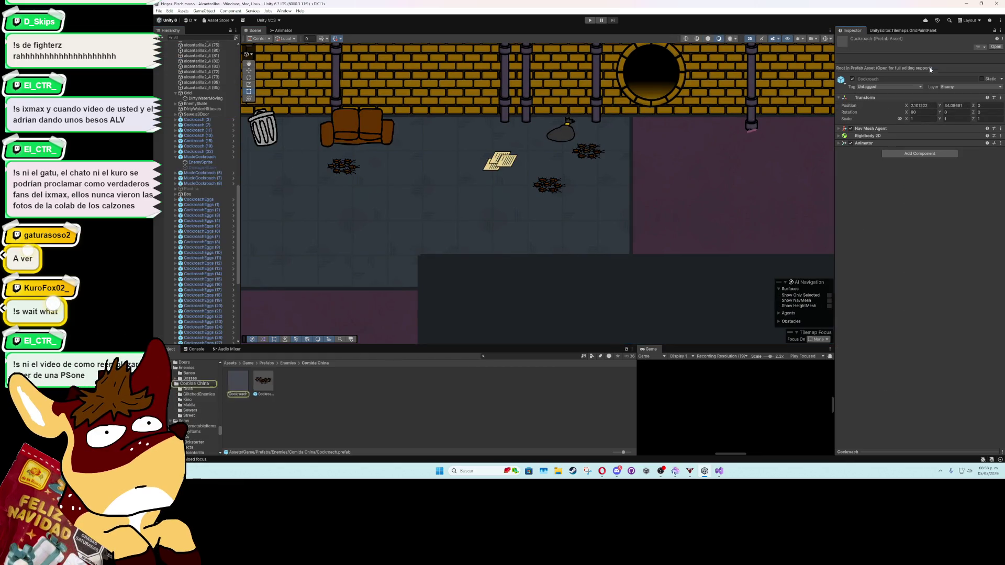
pyautogui.doubleClick(238, 382)
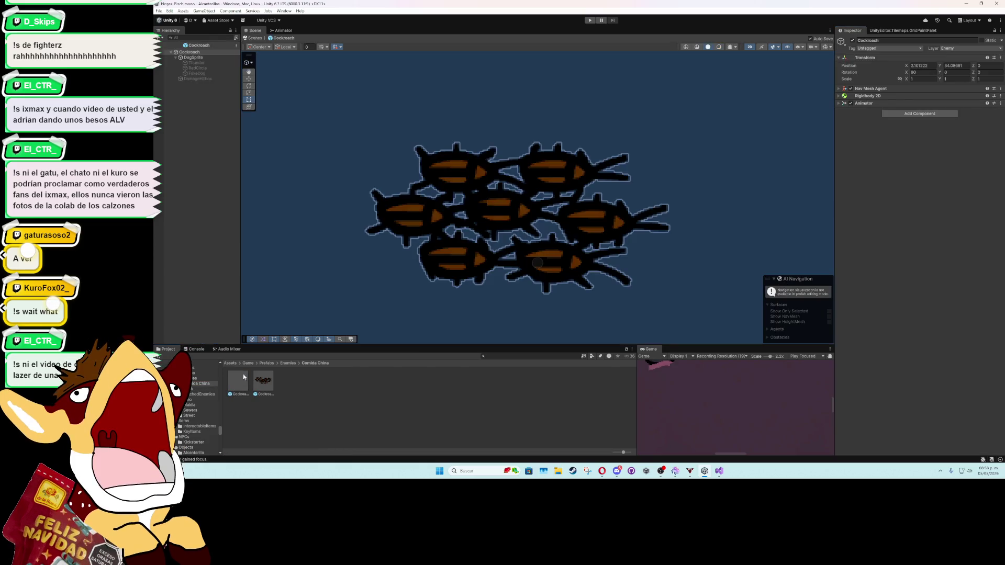
pyautogui.click(194, 57)
pyautogui.click(840, 189)
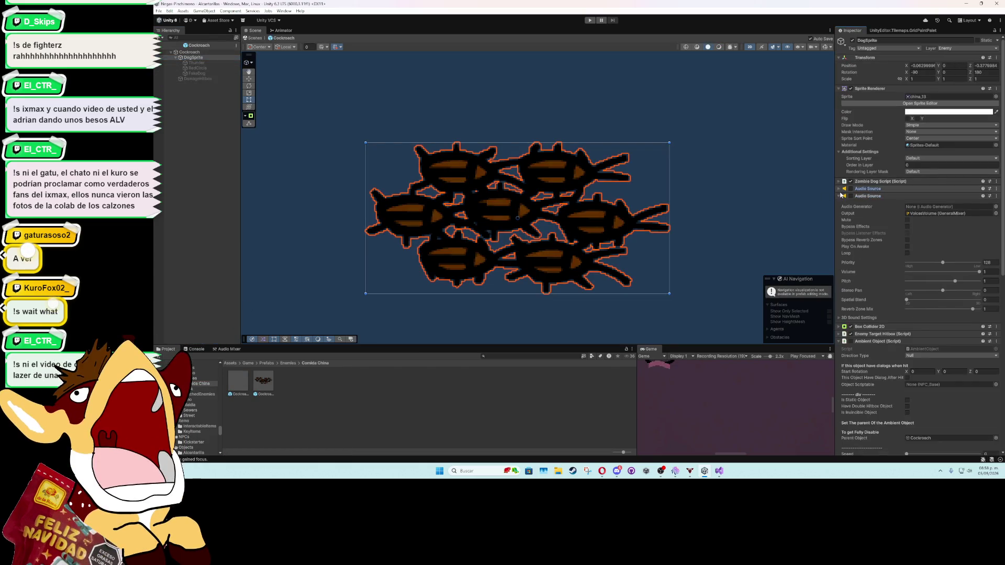
pyautogui.click(840, 196)
pyautogui.scroll(-7, 916, 293)
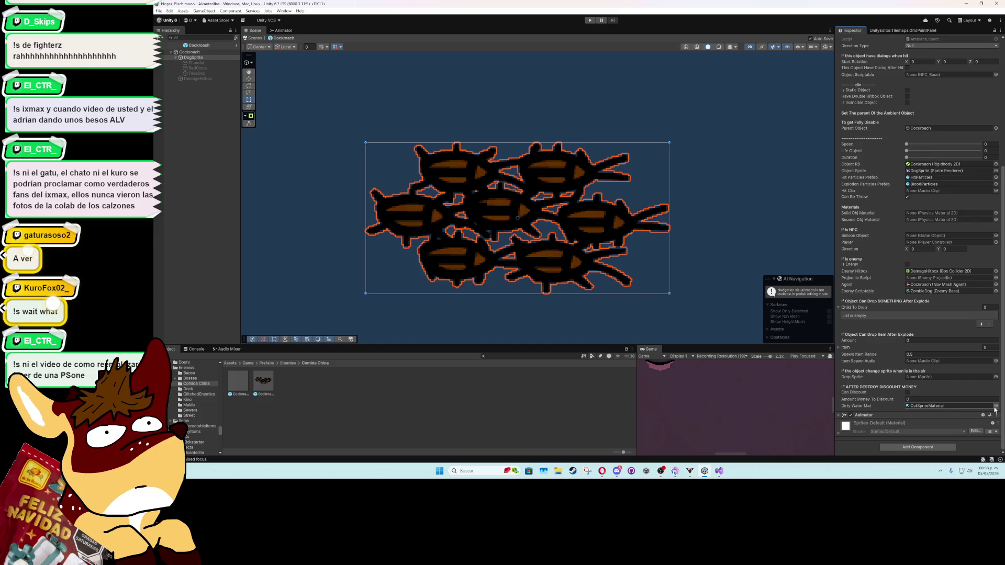
pyautogui.click(996, 406)
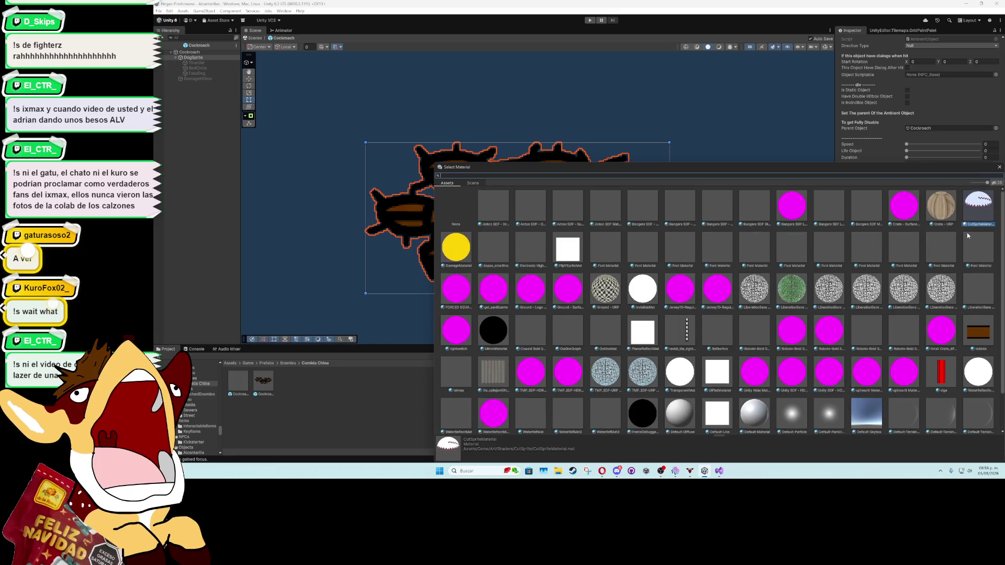
pyautogui.scroll(-2, 471, 400)
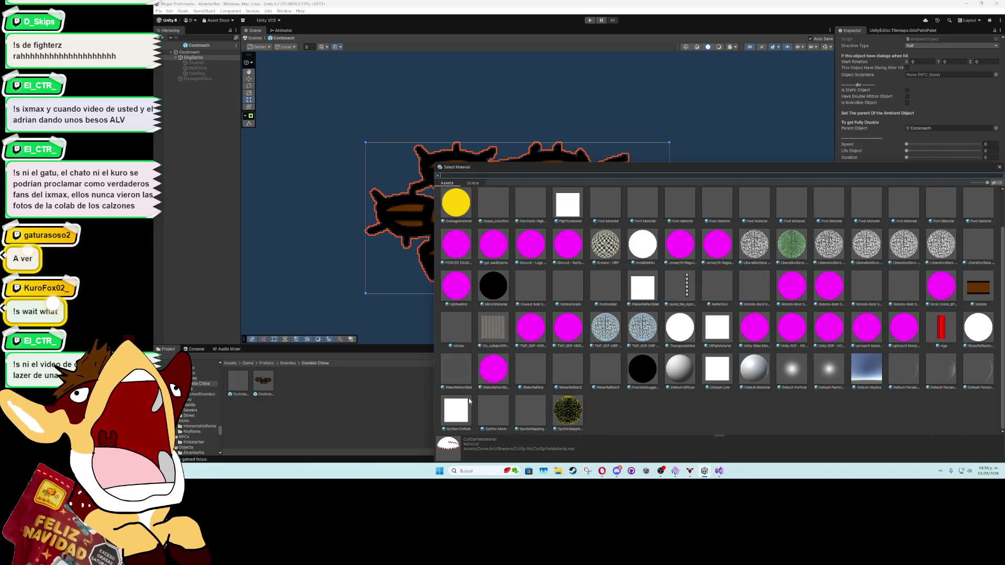
pyautogui.doubleClick(461, 410)
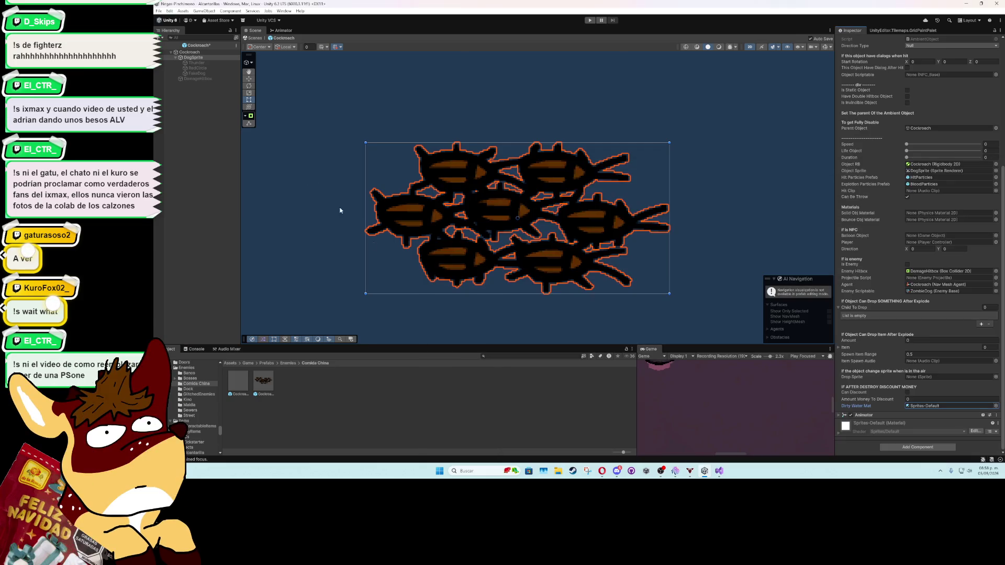
pyautogui.press('Escape')
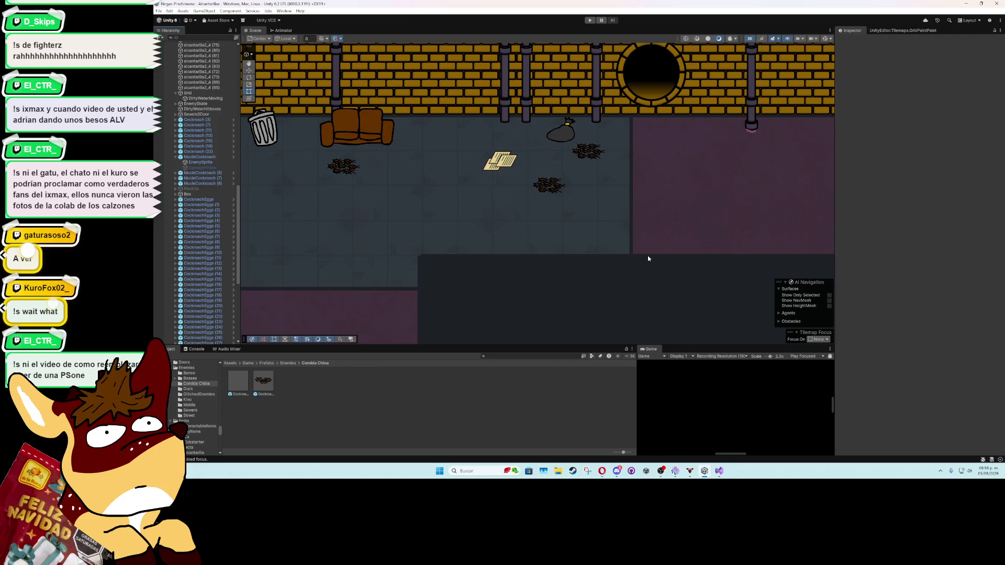
# Step: Start play mode and select the magenta cockroach sprite in the Scene view
pyautogui.scroll(-3, 648, 258)
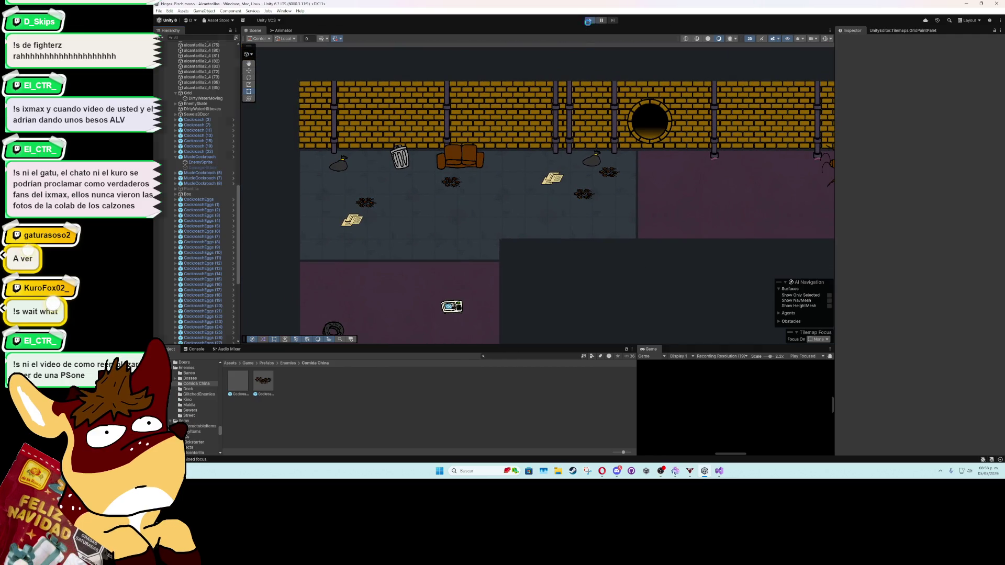
pyautogui.click(589, 21)
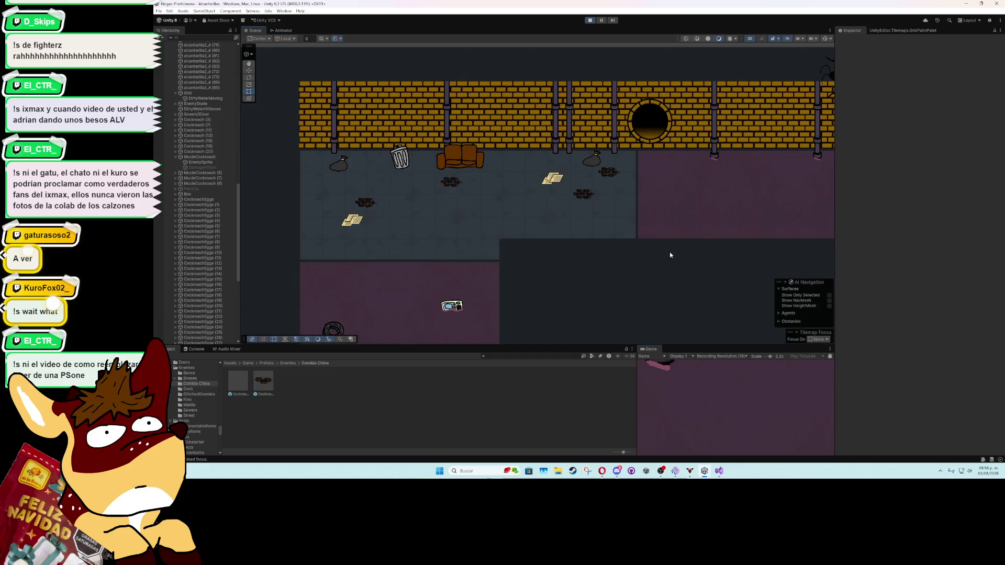
pyautogui.moveTo(672, 255); pyautogui.dragTo(505, 258)
pyautogui.scroll(-2, 567, 260)
pyautogui.hscroll(3, 567, 258)
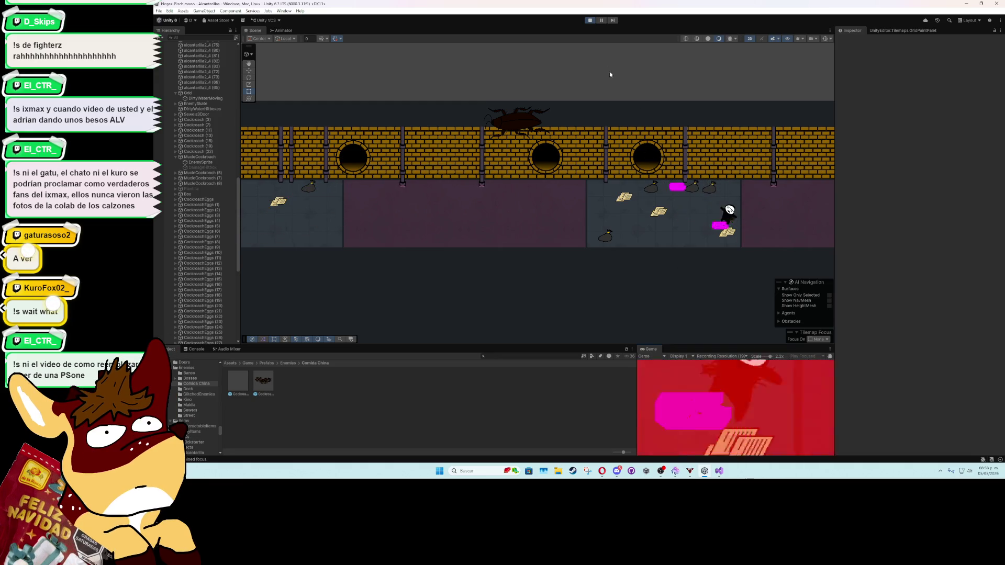
pyautogui.click(673, 187)
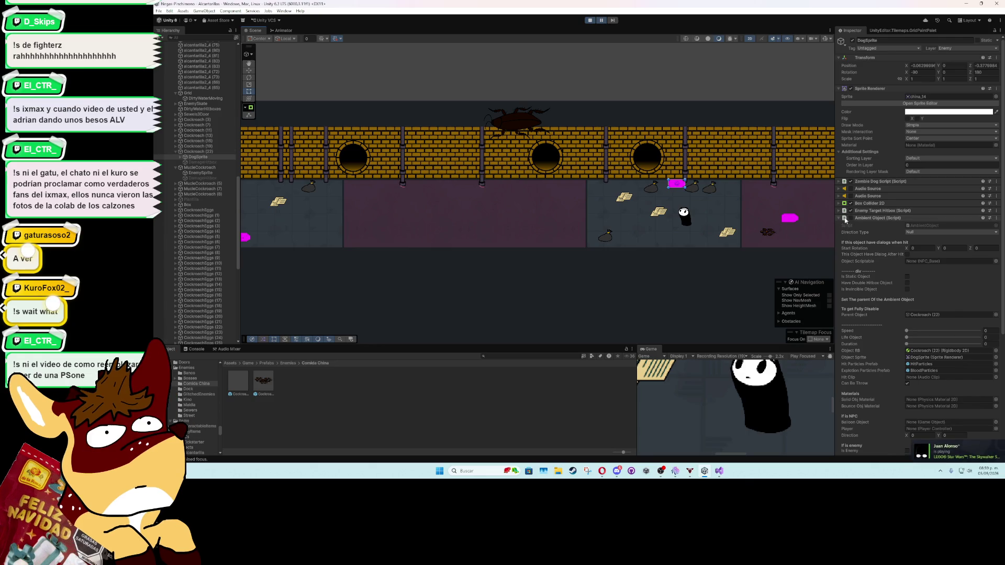
# Step: Review its Ambient Object and Enemy Target Hitbox components, then choose Edit Script on Ambient Object
pyautogui.scroll(-3, 854, 231)
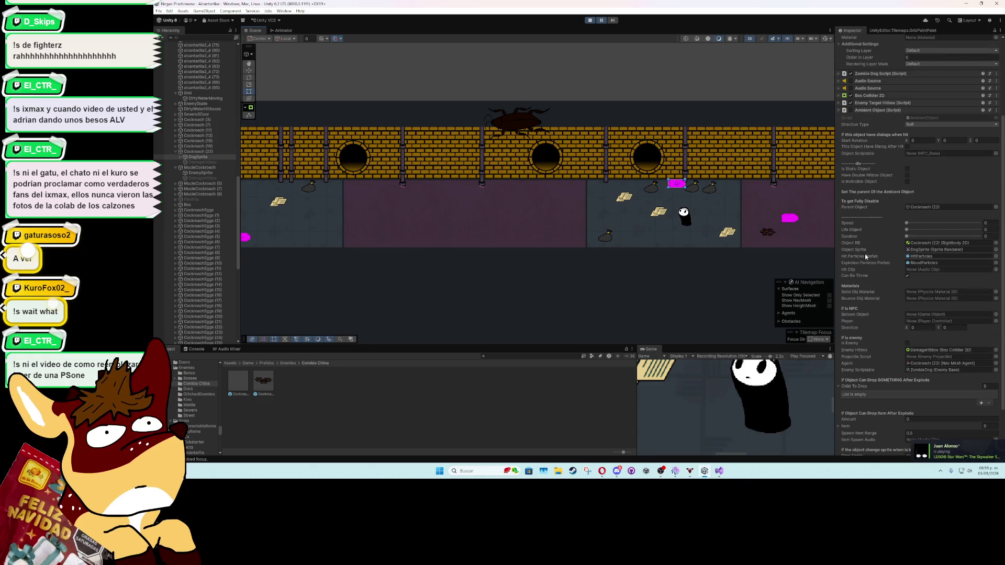
pyautogui.click(838, 111)
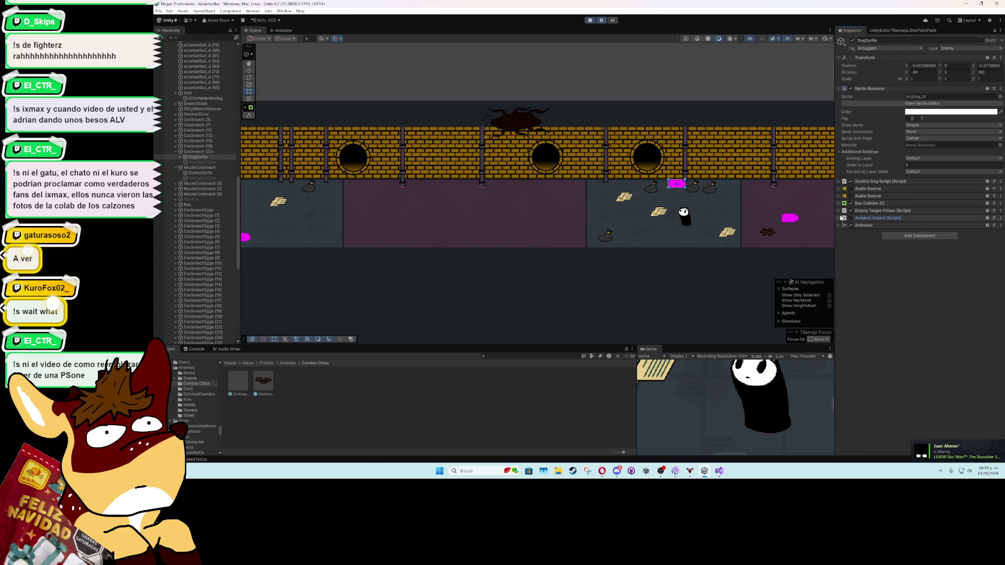
pyautogui.click(839, 211)
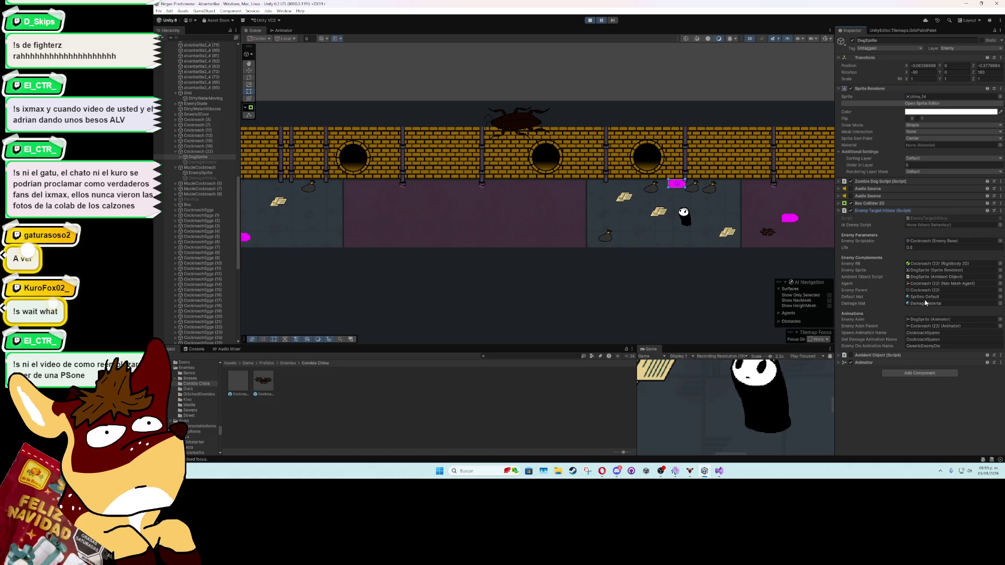
pyautogui.click(840, 211)
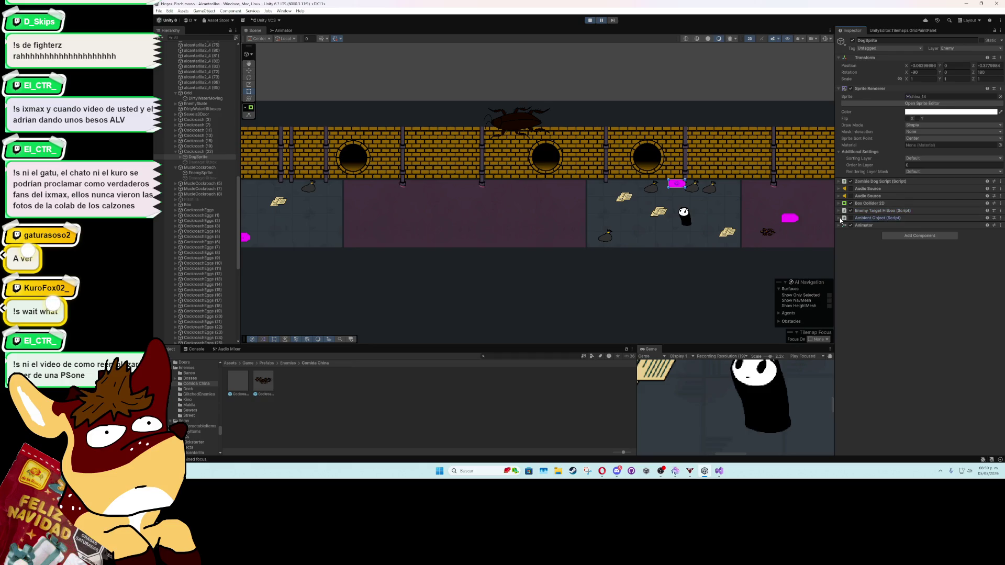
pyautogui.click(840, 218)
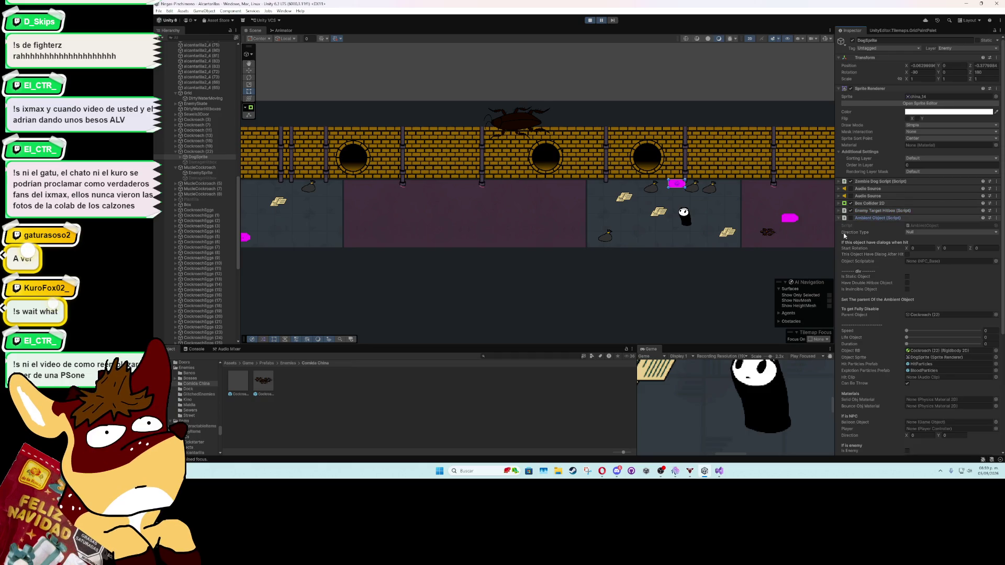
pyautogui.scroll(-8, 846, 236)
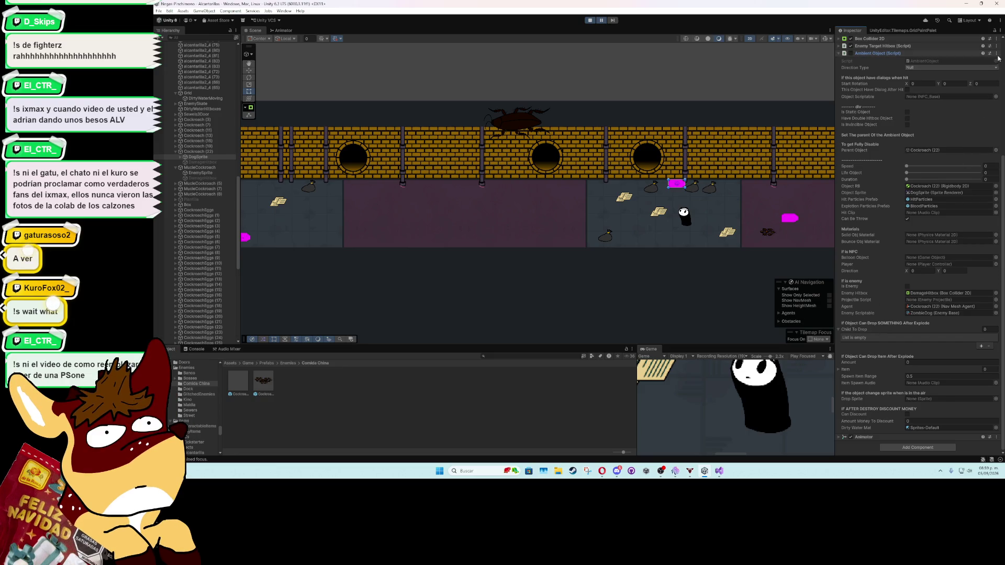
pyautogui.click(997, 54)
pyautogui.click(962, 136)
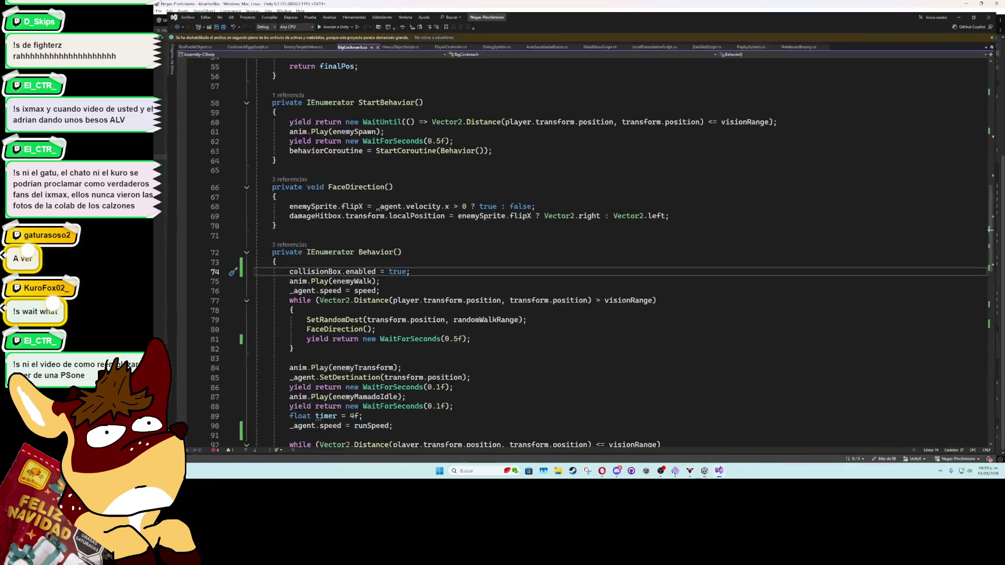
# Step: Find all references to the dirtyWaterMat field in AmbientObject.cs and inspect SetWaterMaterial
pyautogui.scroll(-18, 393, 304)
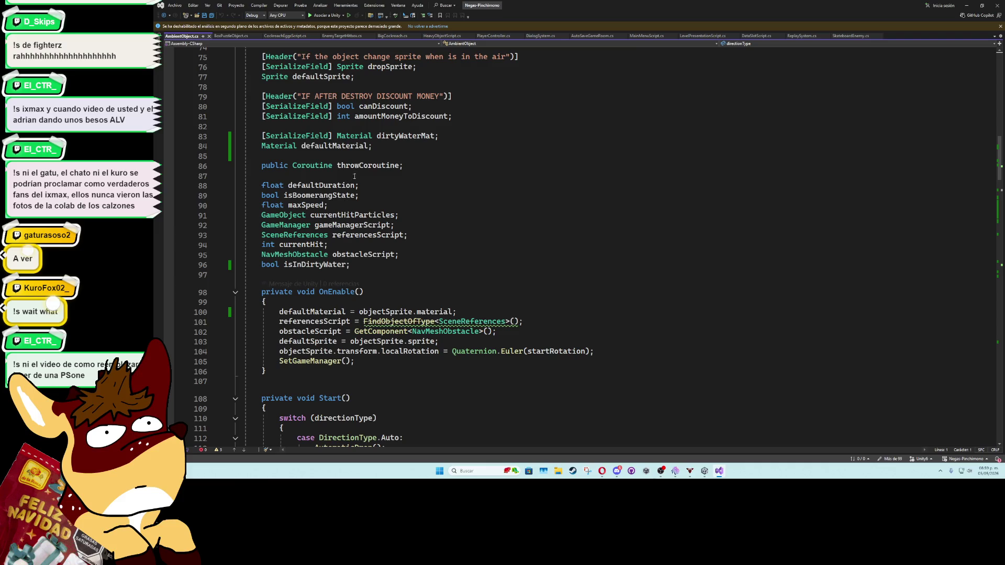
pyautogui.click(314, 265)
pyautogui.click(385, 136)
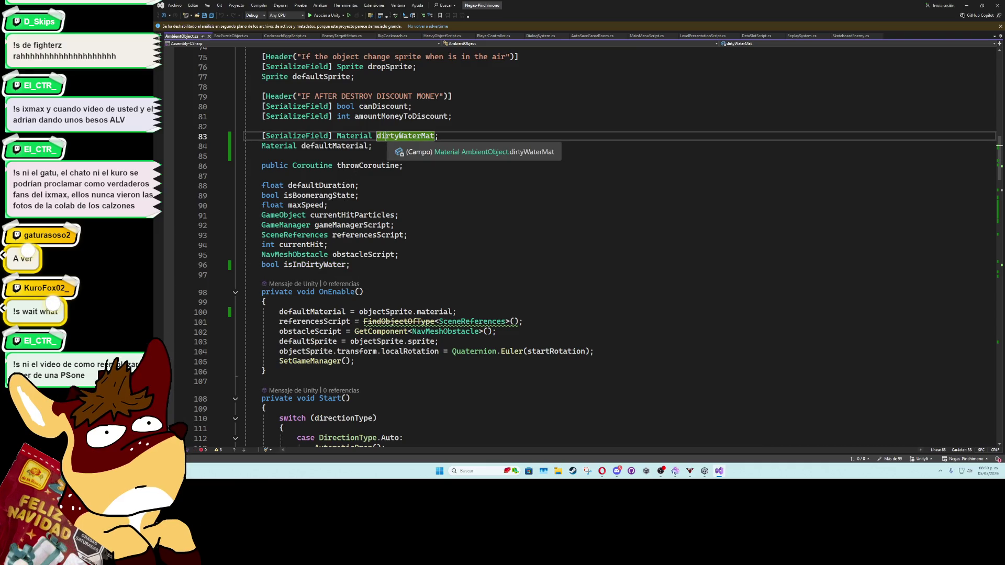
pyautogui.rightClick(399, 135)
pyautogui.click(431, 211)
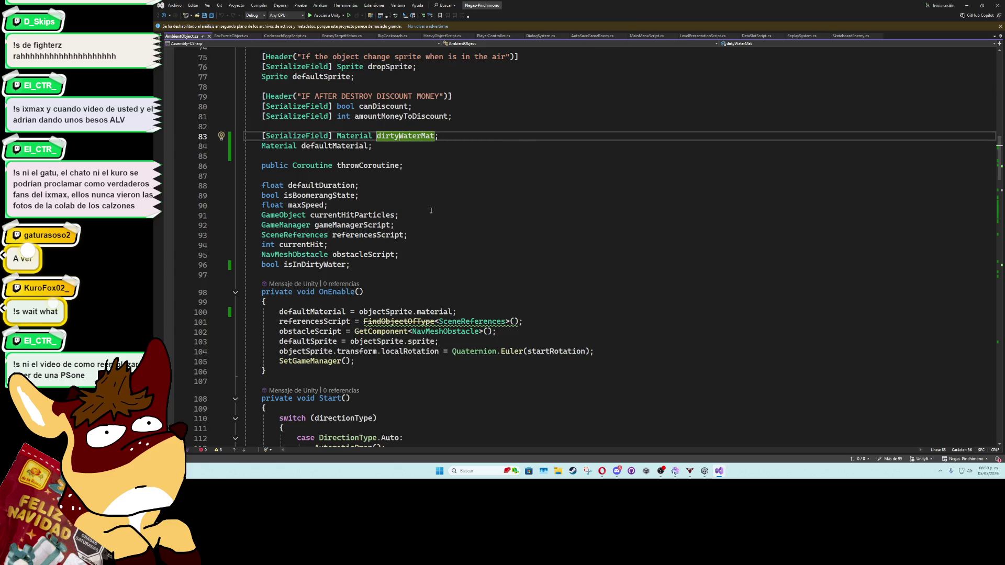
pyautogui.click(282, 430)
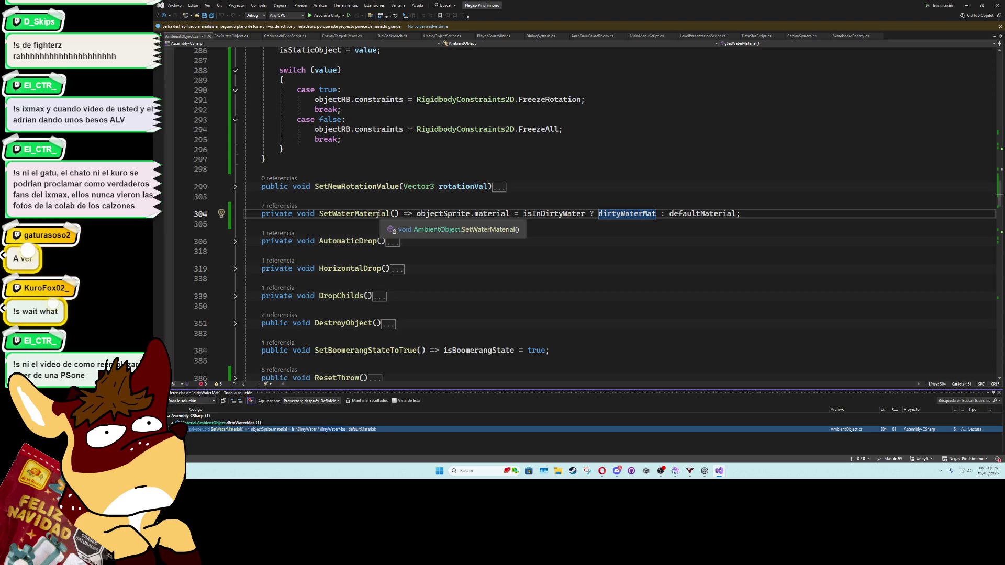
pyautogui.click(377, 215)
# Step: Expand and review OnTriggerEnter2D and OnTriggerExit2D calling SetWaterMaterial, then minimize Visual Studio
pyautogui.scroll(9, 449, 281)
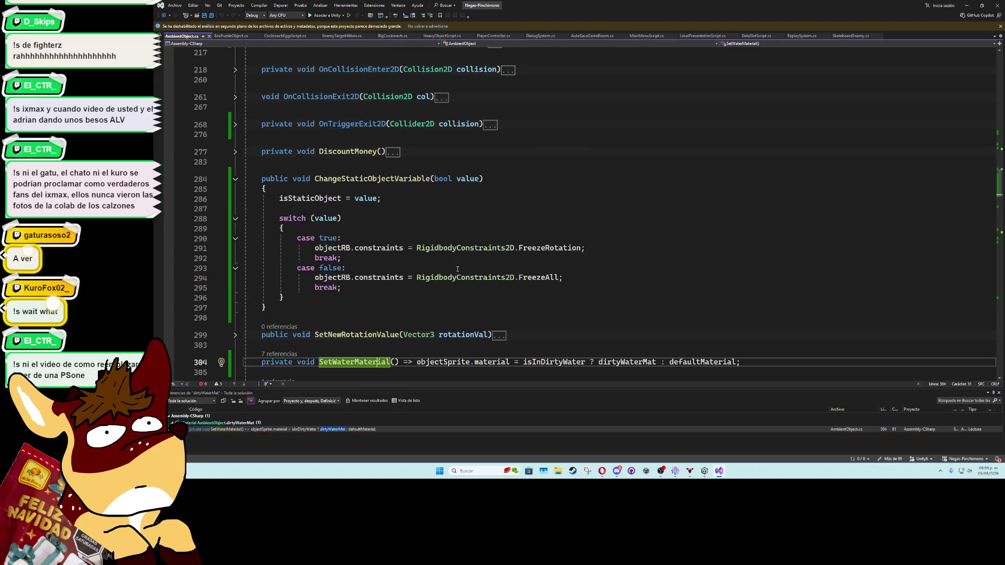
pyautogui.scroll(-20, 448, 280)
pyautogui.scroll(1, 448, 280)
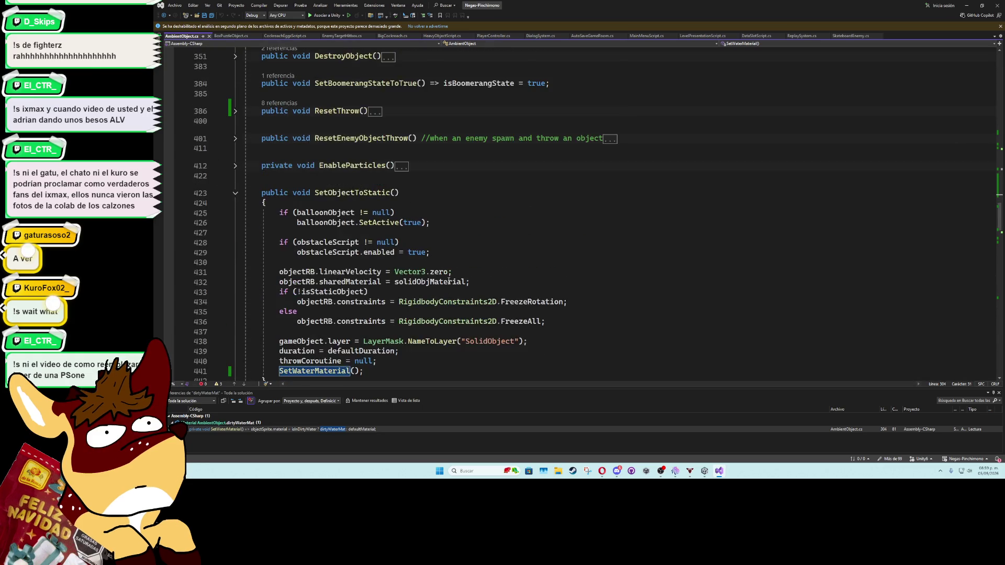
pyautogui.scroll(-3, 449, 280)
pyautogui.scroll(1, 449, 280)
pyautogui.scroll(-10, 448, 281)
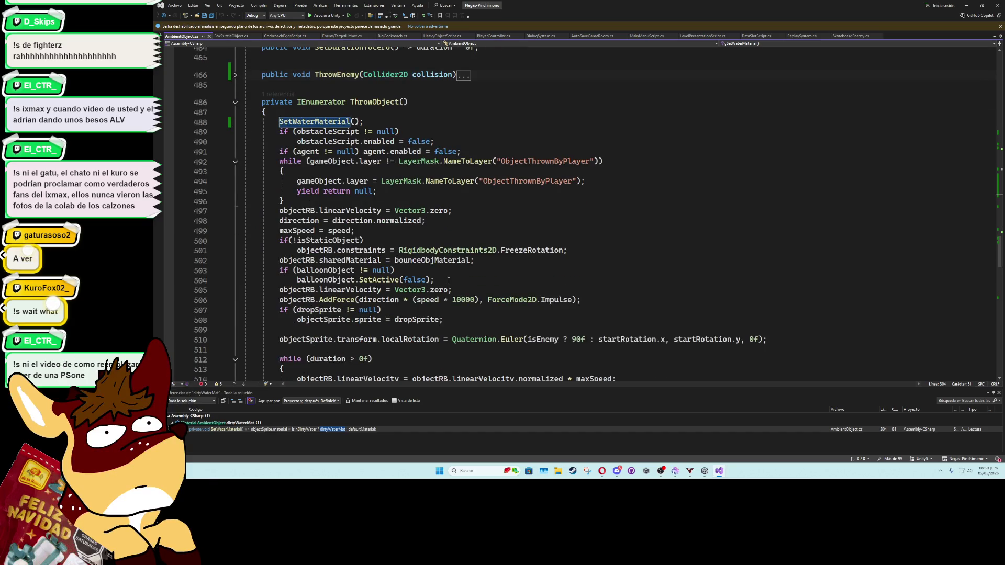
pyautogui.scroll(5, 448, 281)
pyautogui.scroll(20, 448, 281)
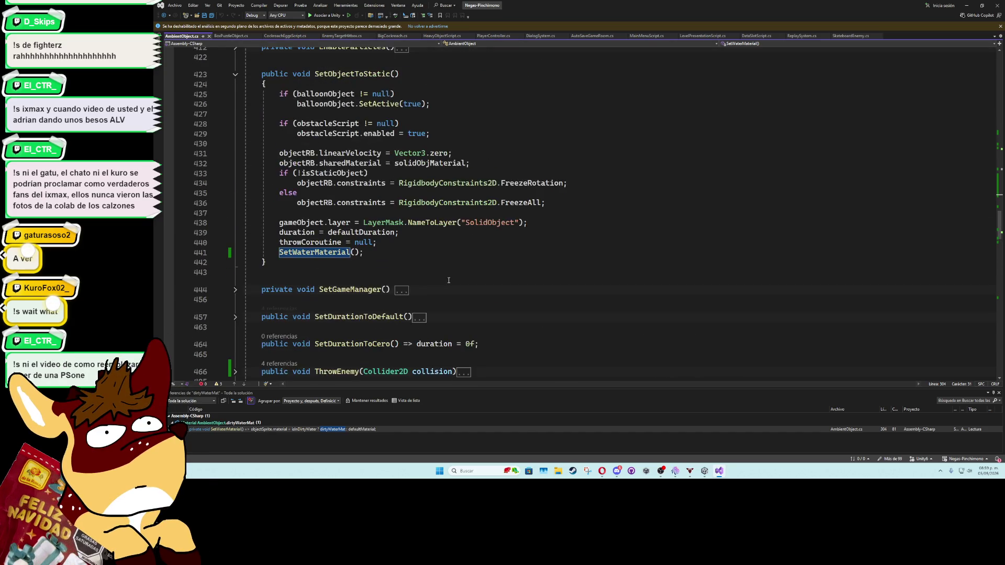
pyautogui.scroll(2, 449, 280)
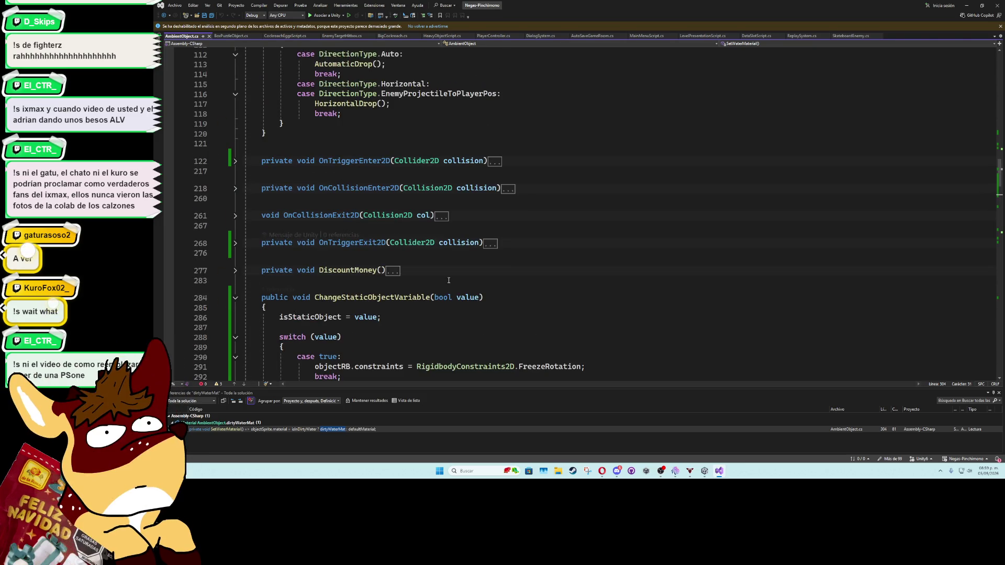
pyautogui.click(235, 244)
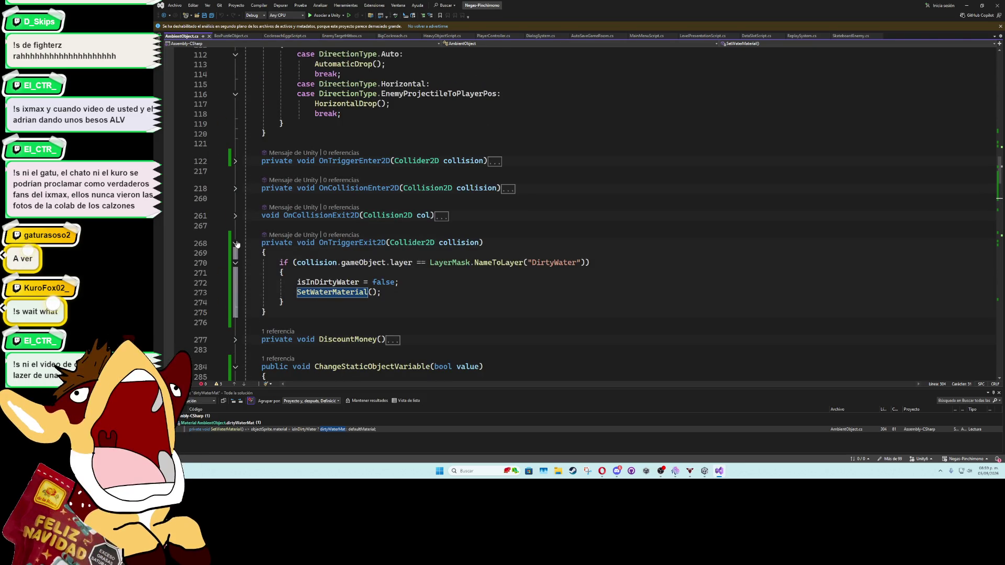
pyautogui.click(235, 160)
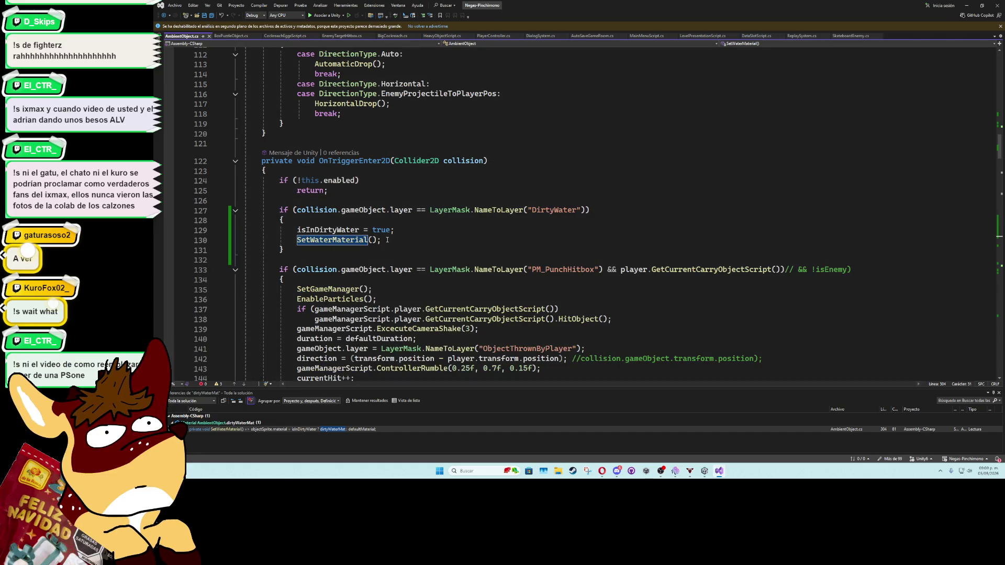
pyautogui.scroll(-20, 406, 234)
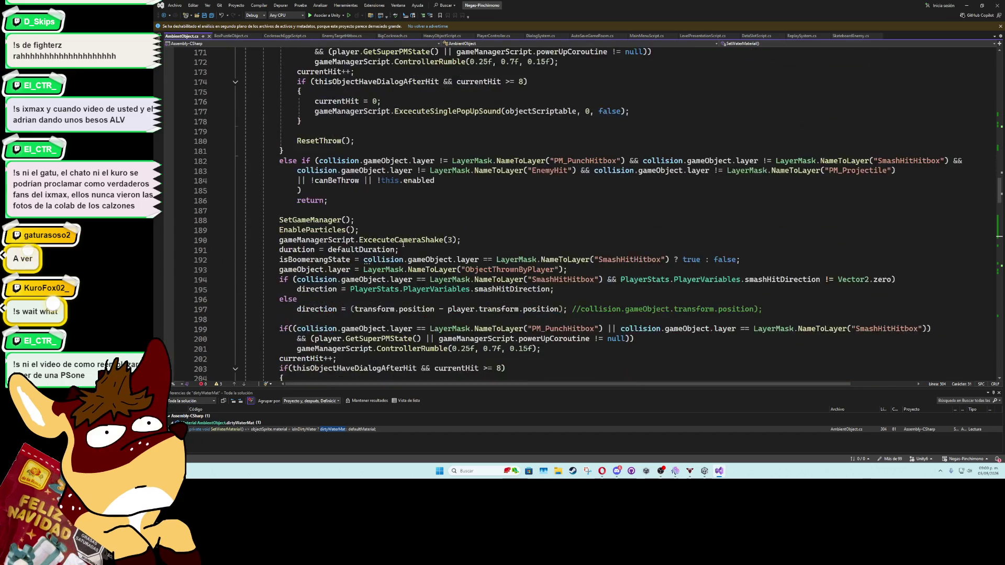
pyautogui.scroll(4, 403, 244)
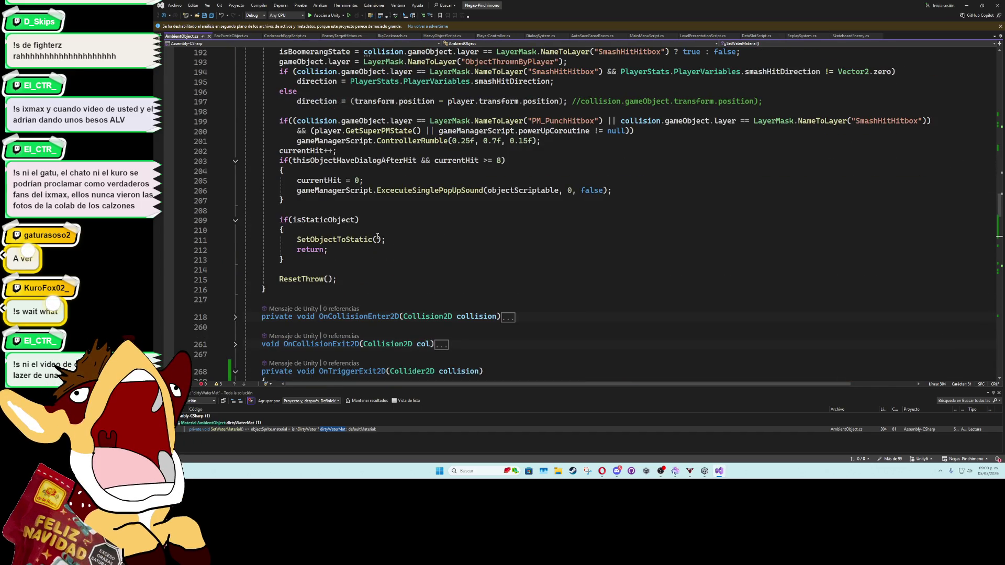
pyautogui.scroll(-5, 378, 237)
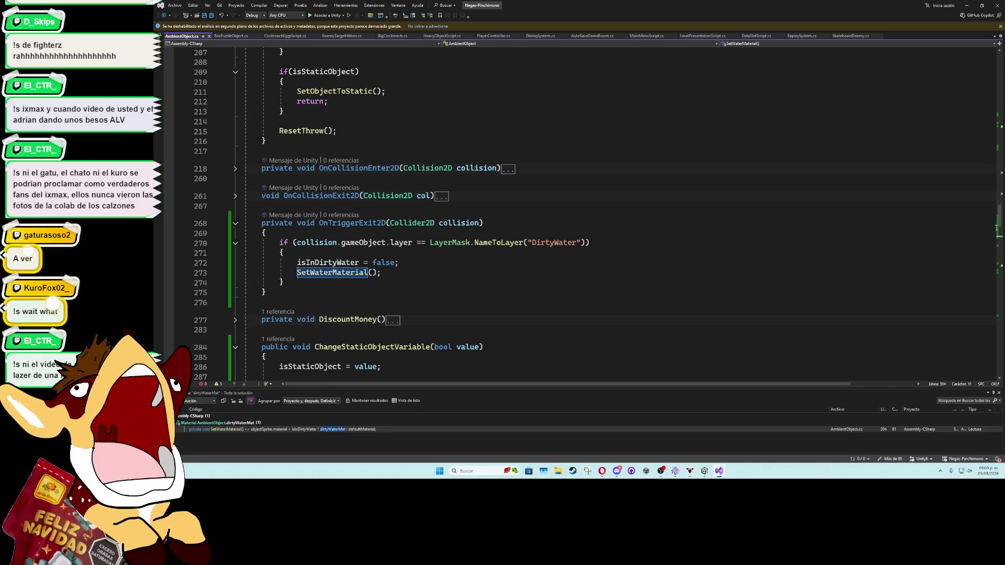
pyautogui.moveTo(1000, 219); pyautogui.dragTo(995, 156)
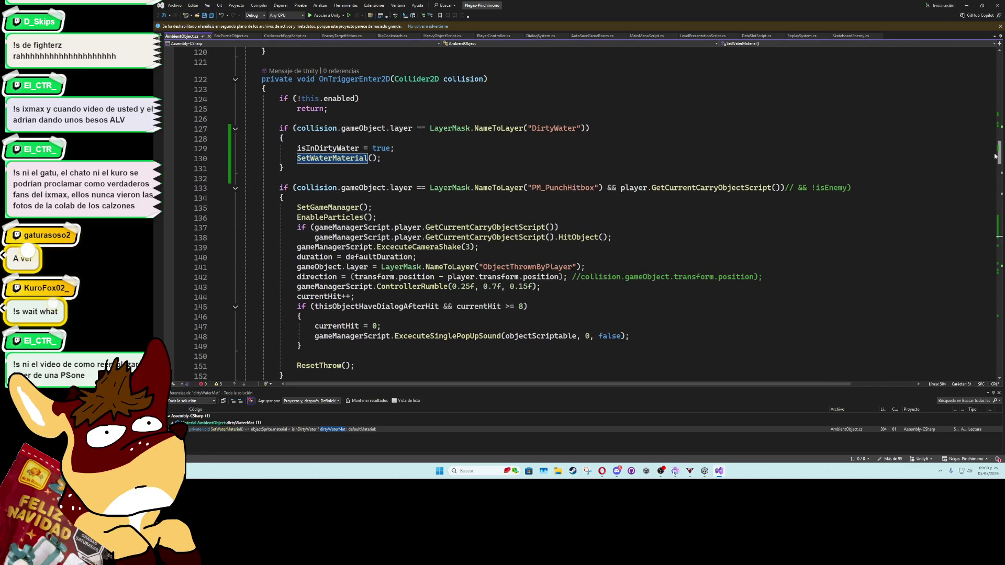
pyautogui.click(967, 6)
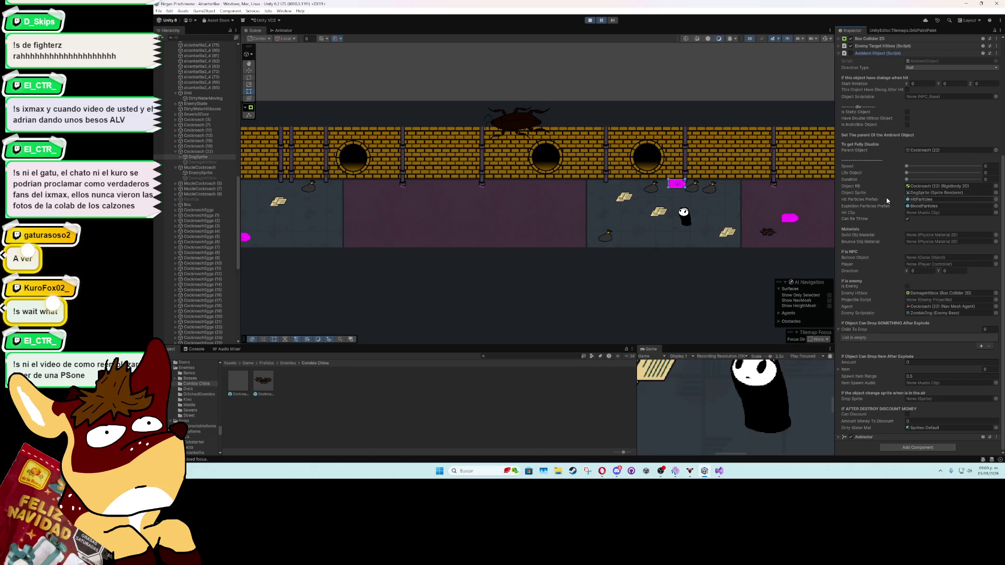
# Step: Set the selected object's Box Collider 2D Exclude Layers to DirtyWater
pyautogui.scroll(4, 886, 234)
pyautogui.click(839, 179)
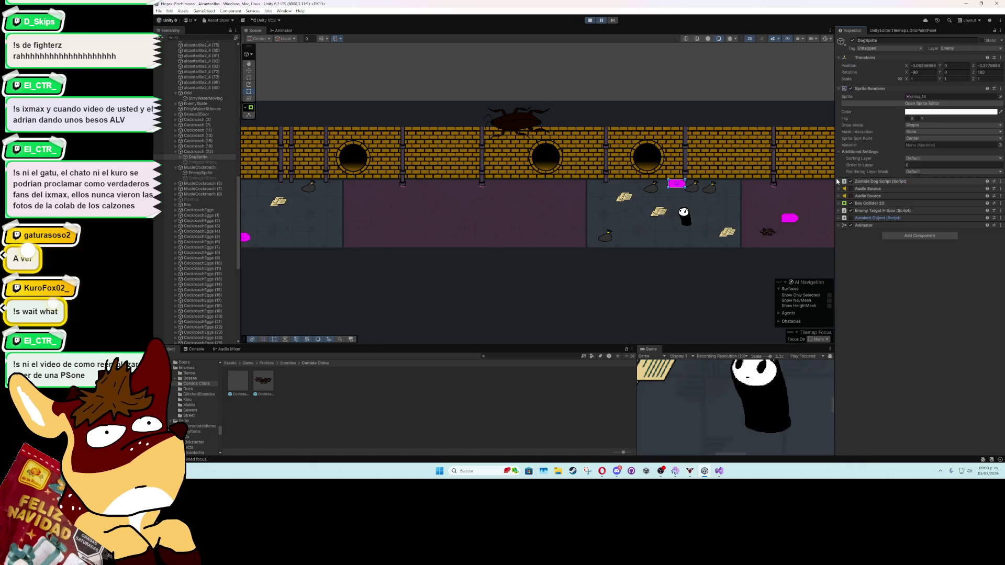
pyautogui.click(839, 204)
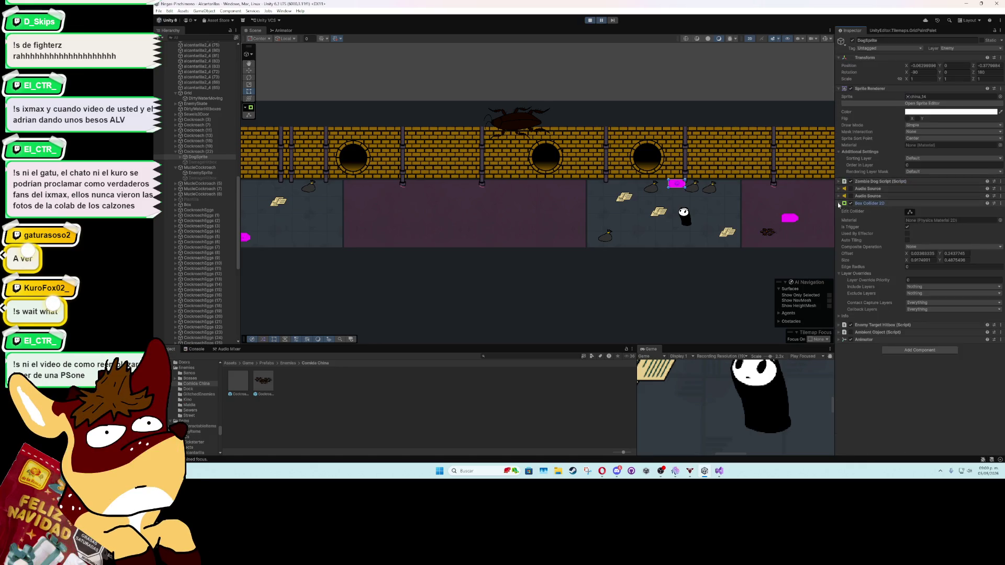
pyautogui.click(921, 294)
pyautogui.click(919, 285)
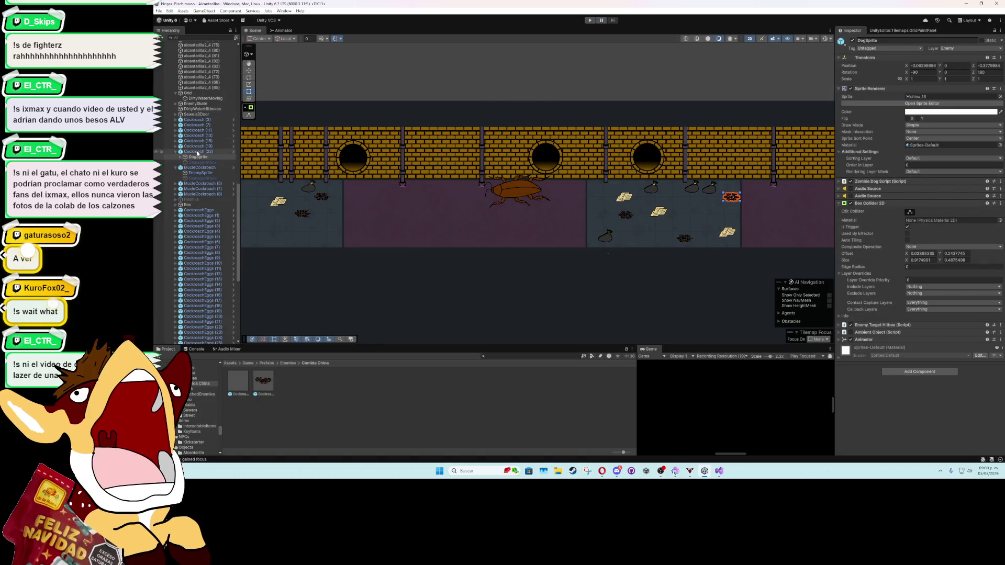
# Step: In the Cockroach prefab, make DogSprite's Box Collider 2D exclude the DirtyWater layer
pyautogui.doubleClick(246, 385)
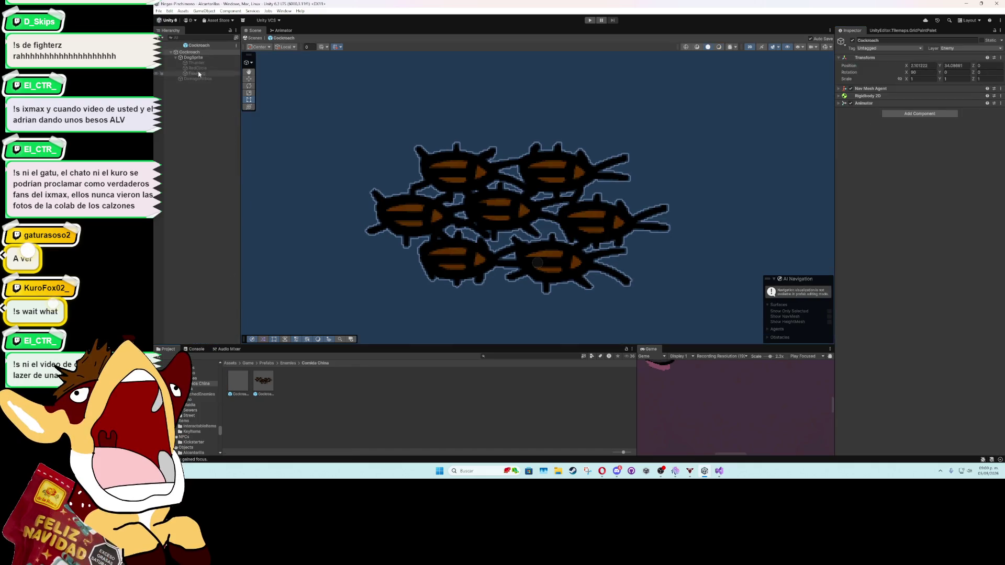
pyautogui.click(194, 57)
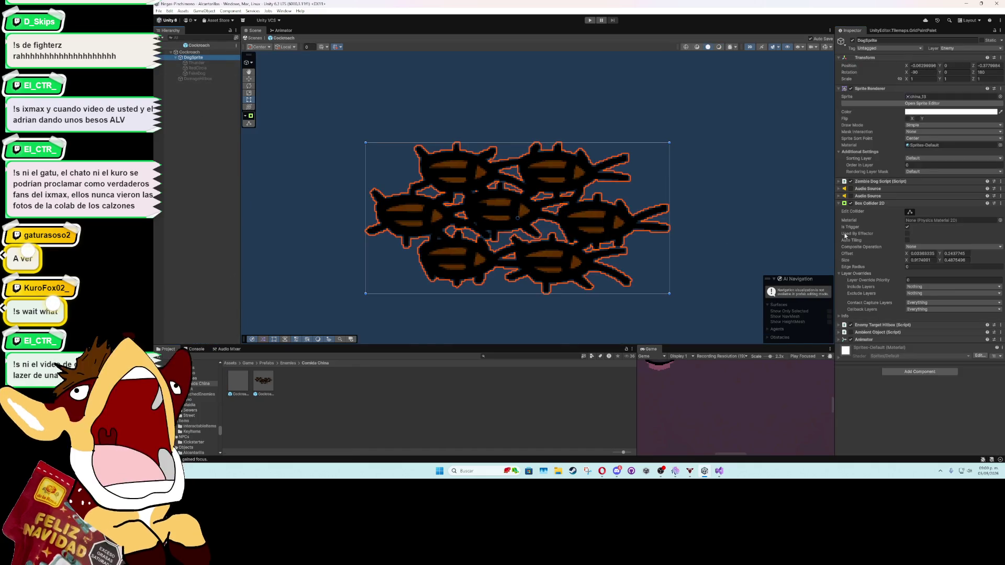
pyautogui.click(922, 293)
pyautogui.click(923, 281)
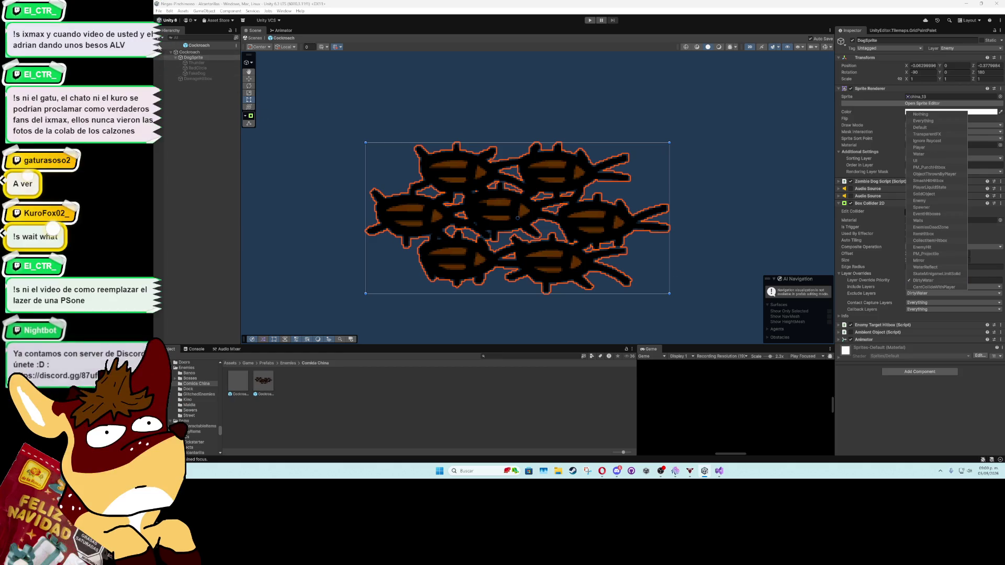
pyautogui.click(165, 45)
# Step: Recheck DogSprite's collider in the Cockroach prefab, then search project assets for 'bloc'
pyautogui.doubleClick(236, 387)
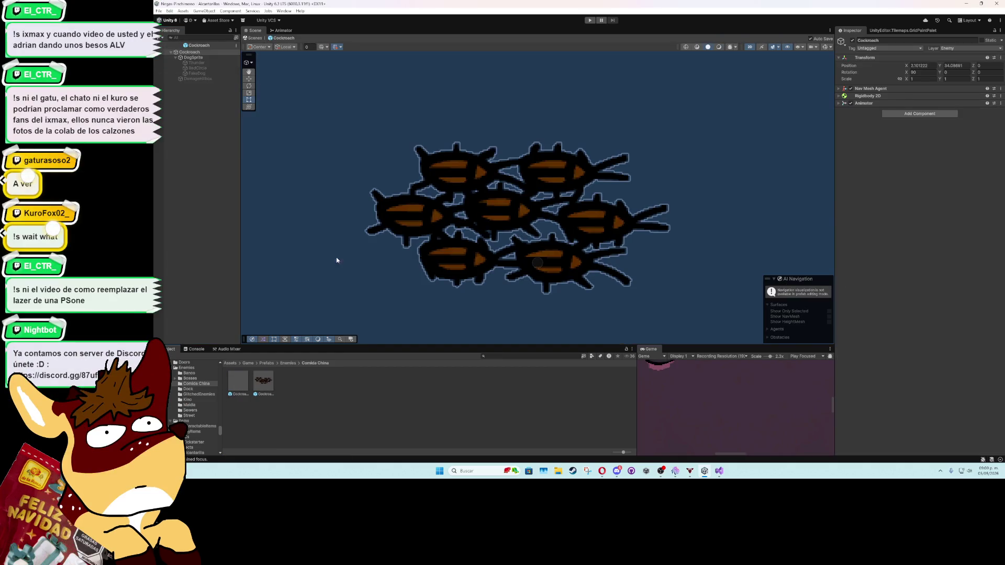
pyautogui.click(586, 172)
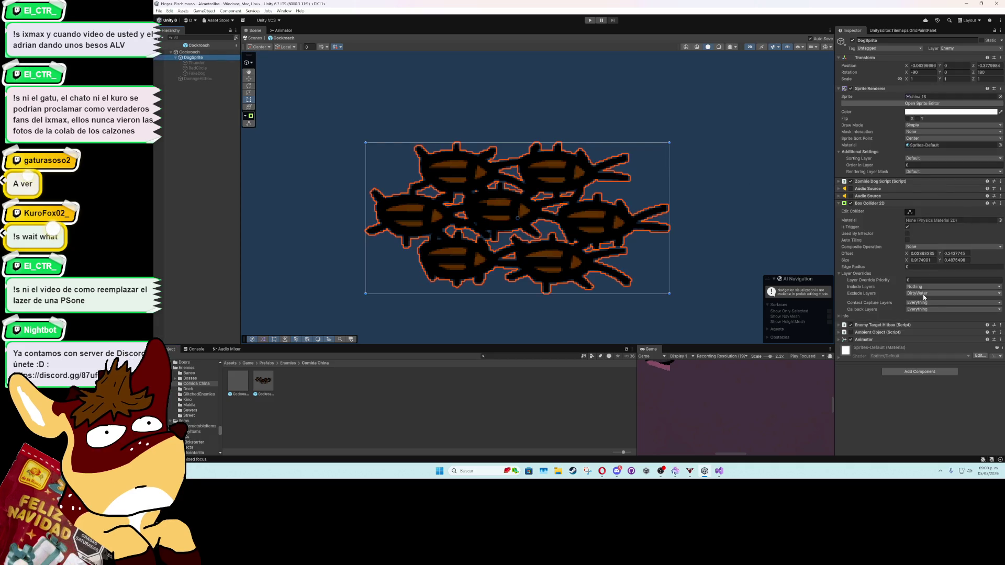
pyautogui.click(165, 45)
pyautogui.click(502, 356)
pyautogui.write('blo')
pyautogui.write('c')
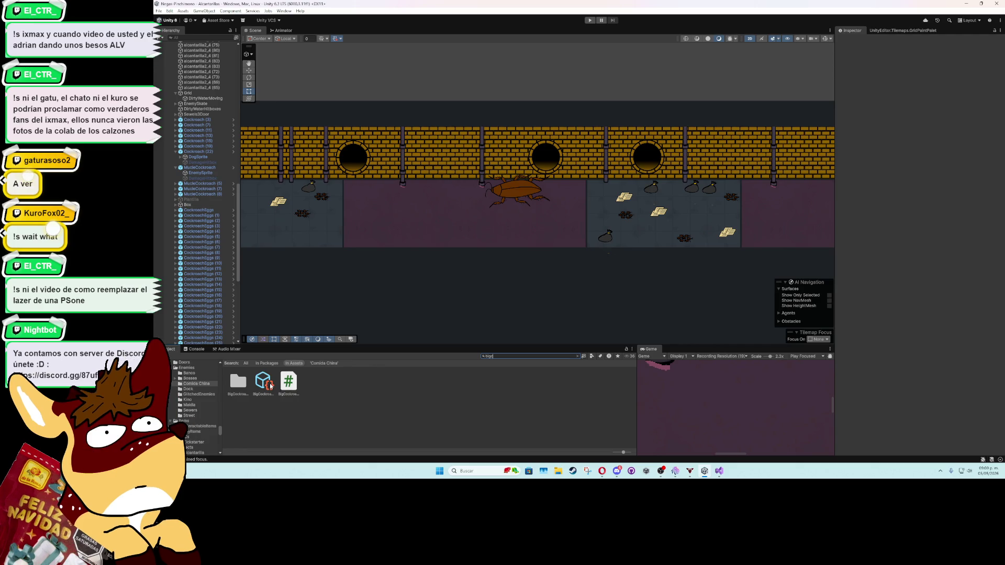
# Step: Open the MucleCockroach prefab from MucleCockroach (5) and check EnemySprite's excluded collider layers
pyautogui.click(203, 184)
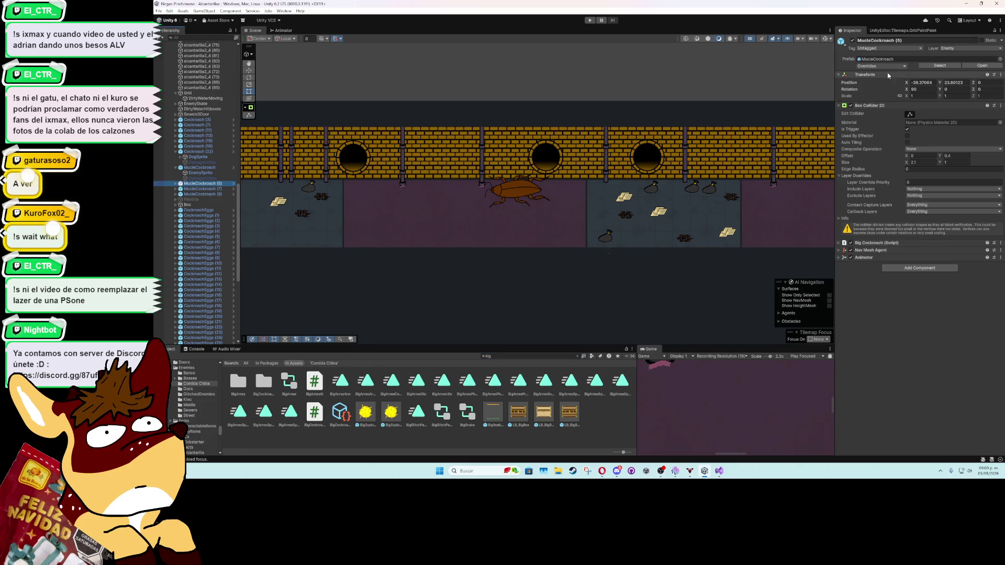
pyautogui.click(924, 67)
pyautogui.doubleClick(261, 386)
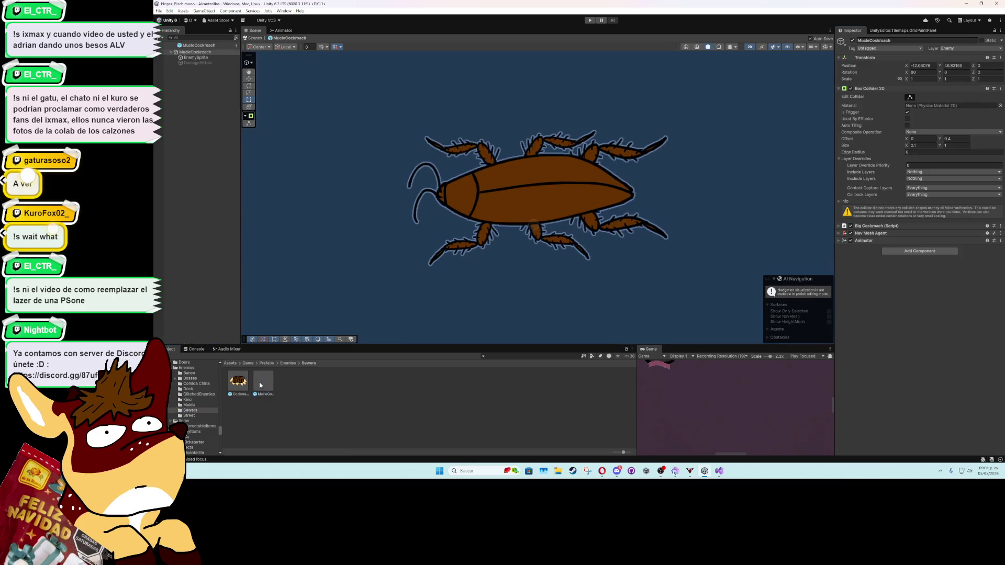
pyautogui.click(213, 59)
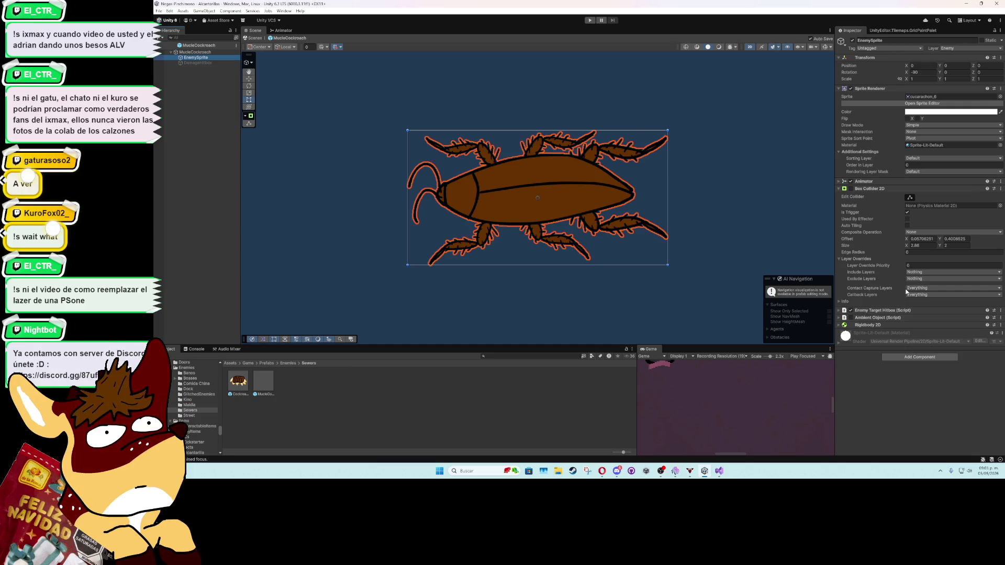
pyautogui.click(919, 280)
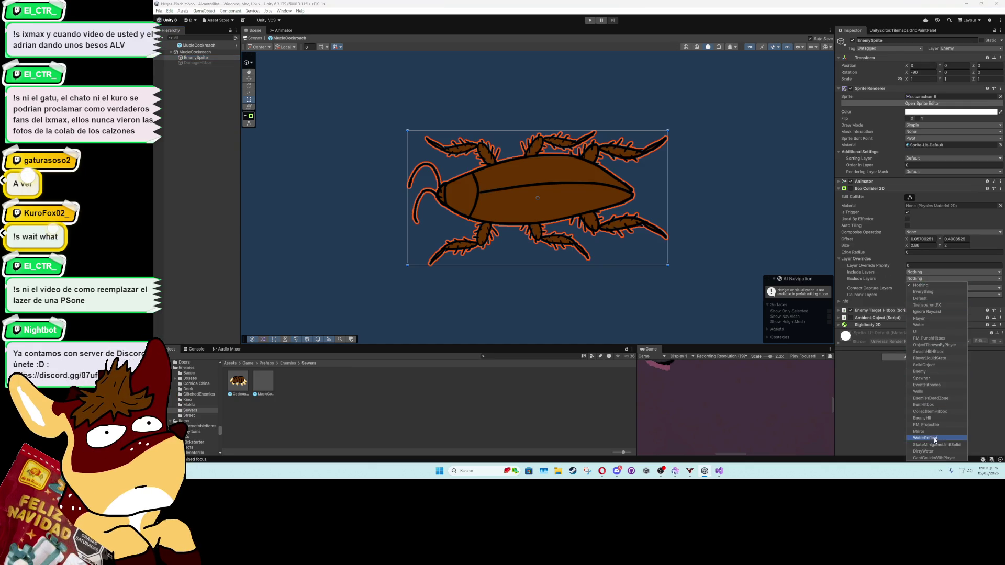
pyautogui.click(851, 376)
# Step: Make the MucleCockroach root Box Collider 2D exclude DirtyWater and exit Prefab Mode
pyautogui.click(194, 51)
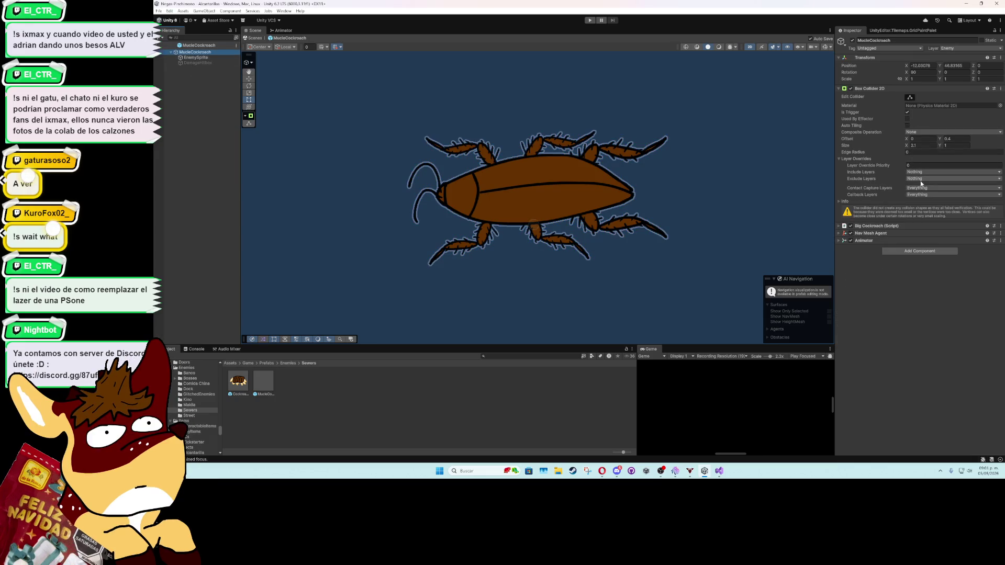
pyautogui.click(921, 179)
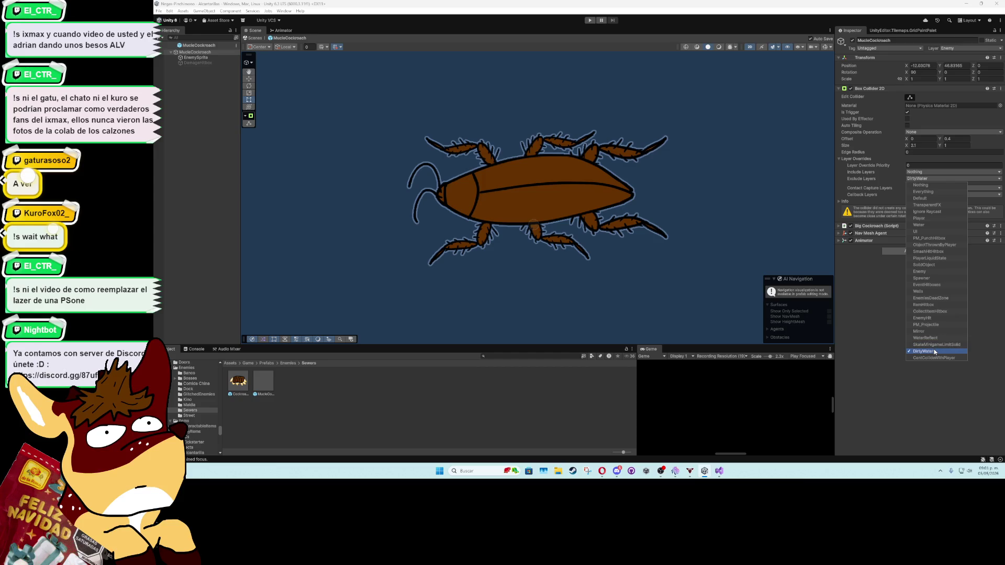
pyautogui.press('Escape')
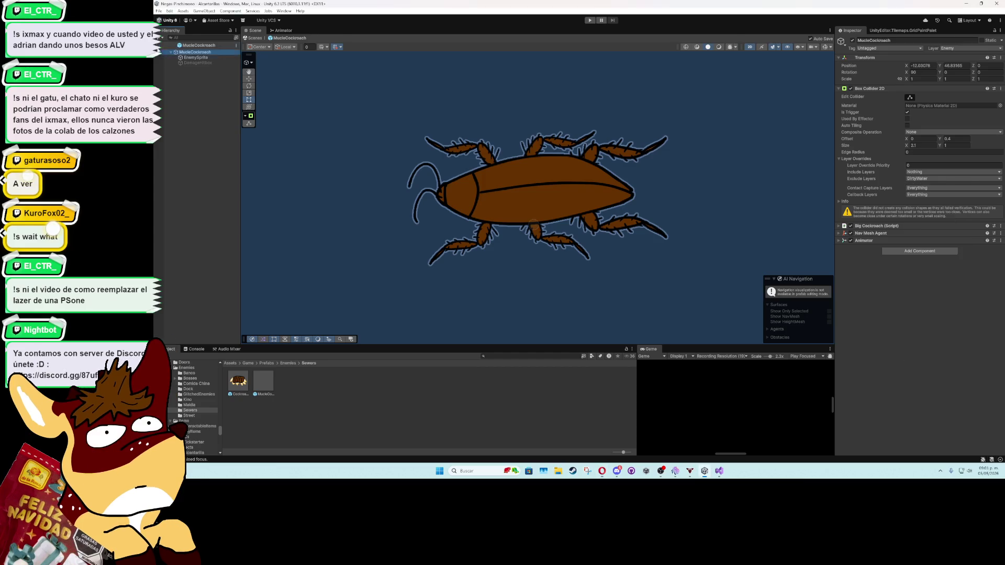
pyautogui.click(255, 38)
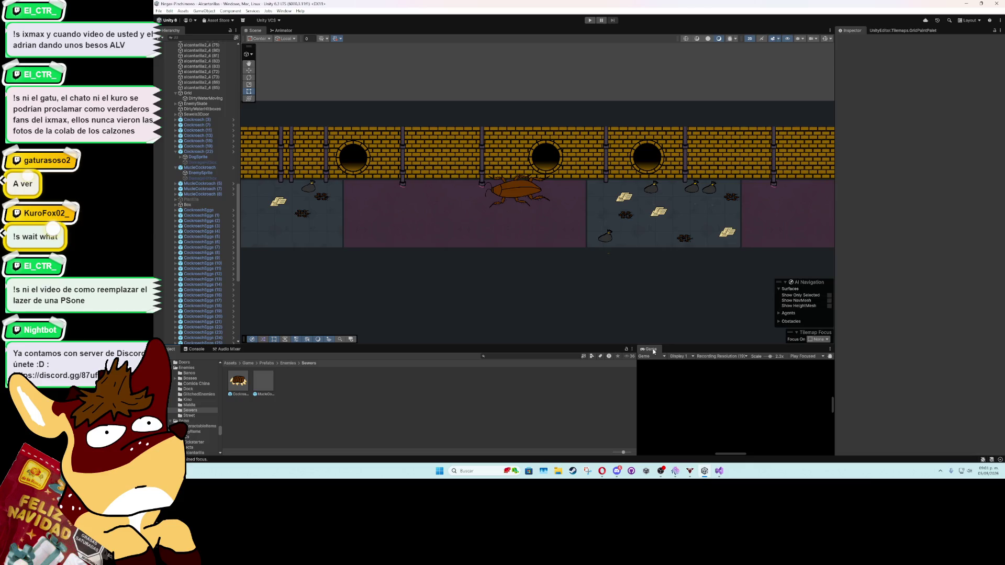
# Step: Enter Play mode at 1x Game view scale and walk the character left, down, then right into the purple room
pyautogui.hotkey('ctrl', 'p')
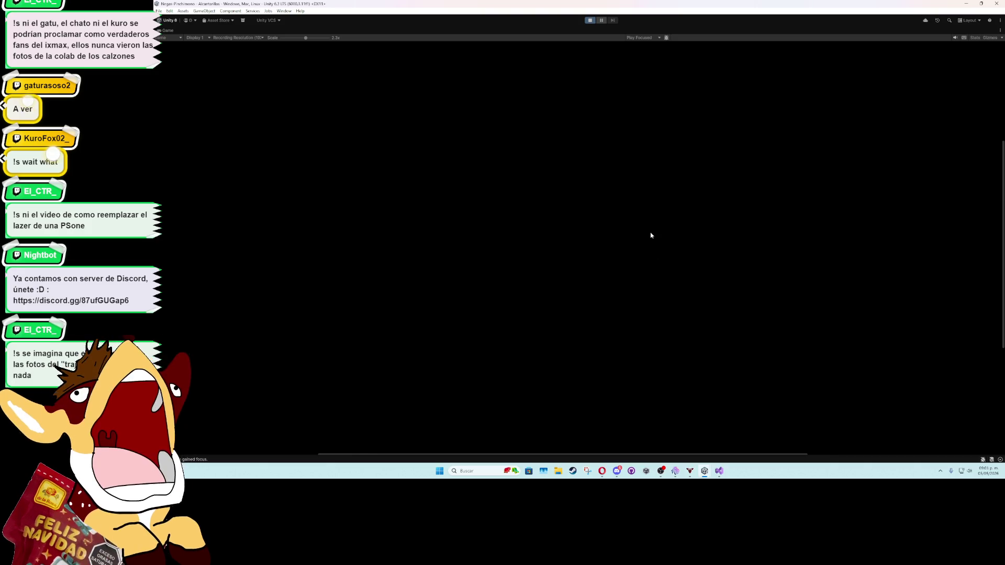
pyautogui.press('Left')
pyautogui.press('Down')
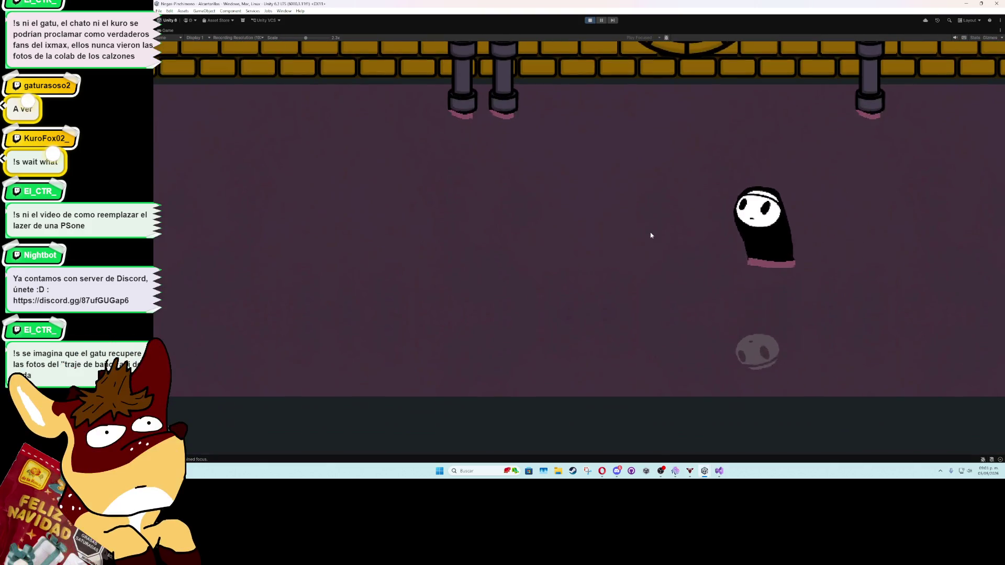
pyautogui.moveTo(306, 37); pyautogui.dragTo(281, 38)
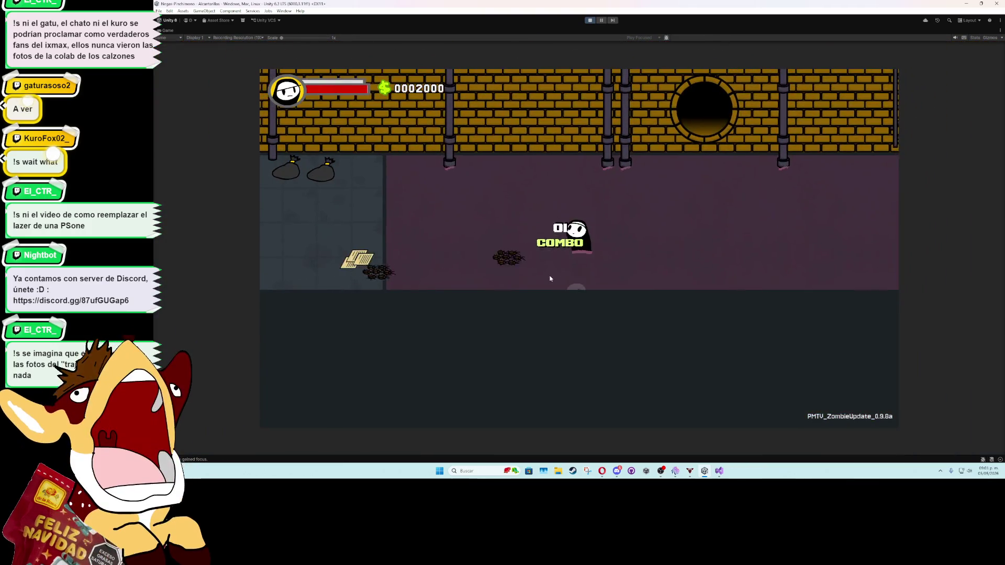
pyautogui.press('Left')
pyautogui.press('Left')
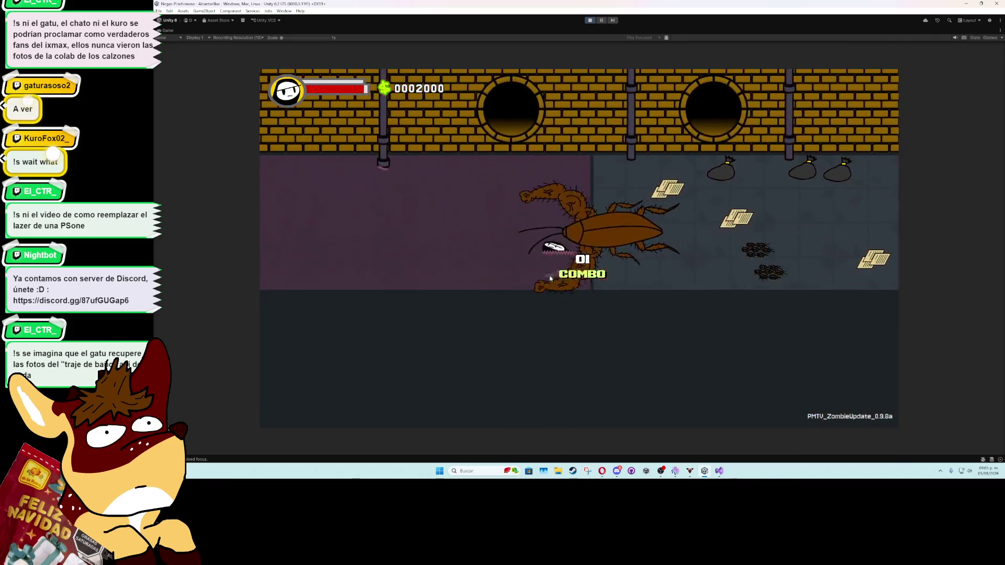
pyautogui.press('Right')
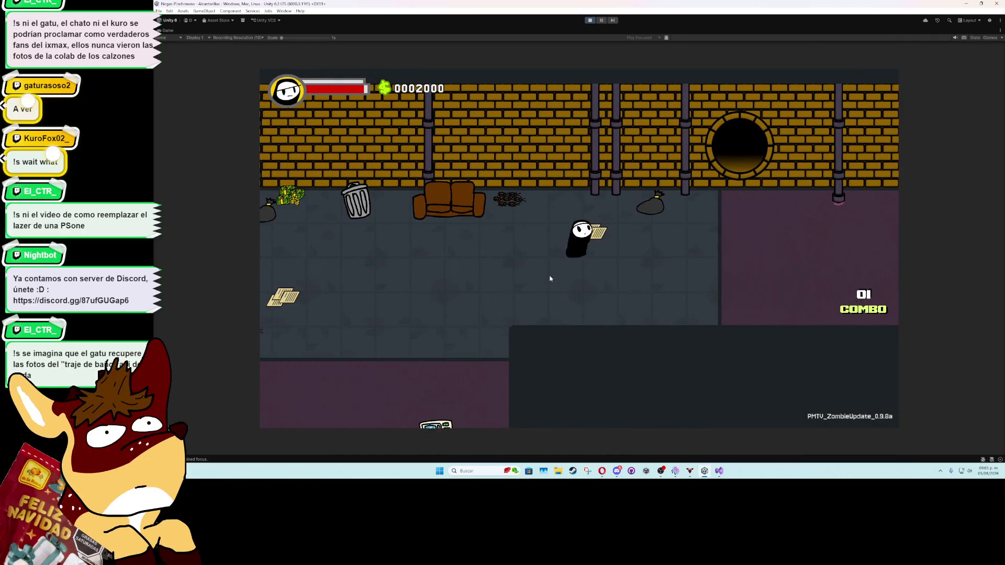
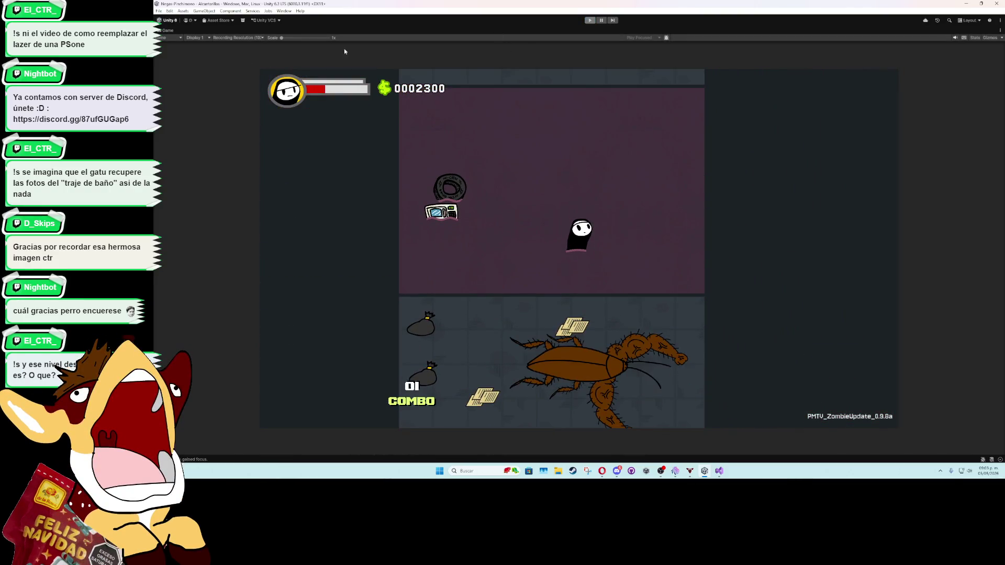
# Step: Stop the running game to leave Play mode and return to the editor
pyautogui.click(590, 21)
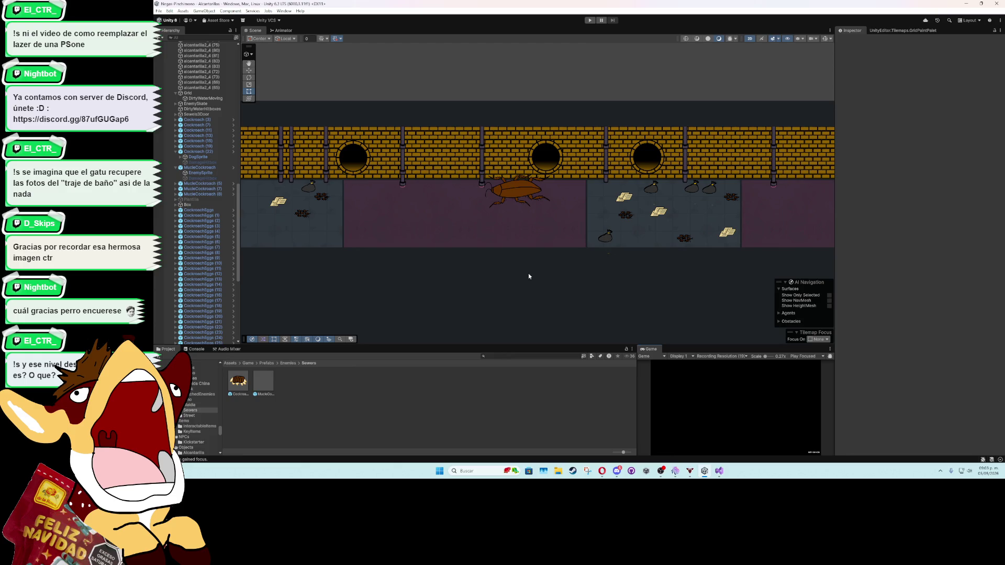
# Step: Zoom around the sewer level, pan down to the rooms below the corridor, and select a trash bag
pyautogui.scroll(5, 475, 230)
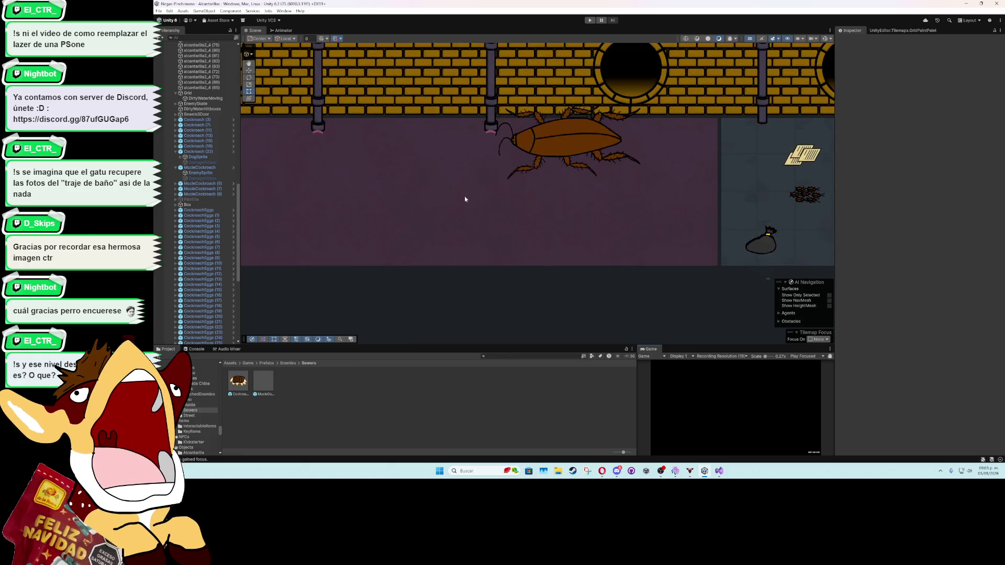
pyautogui.scroll(-5, 468, 203)
pyautogui.scroll(6, 446, 227)
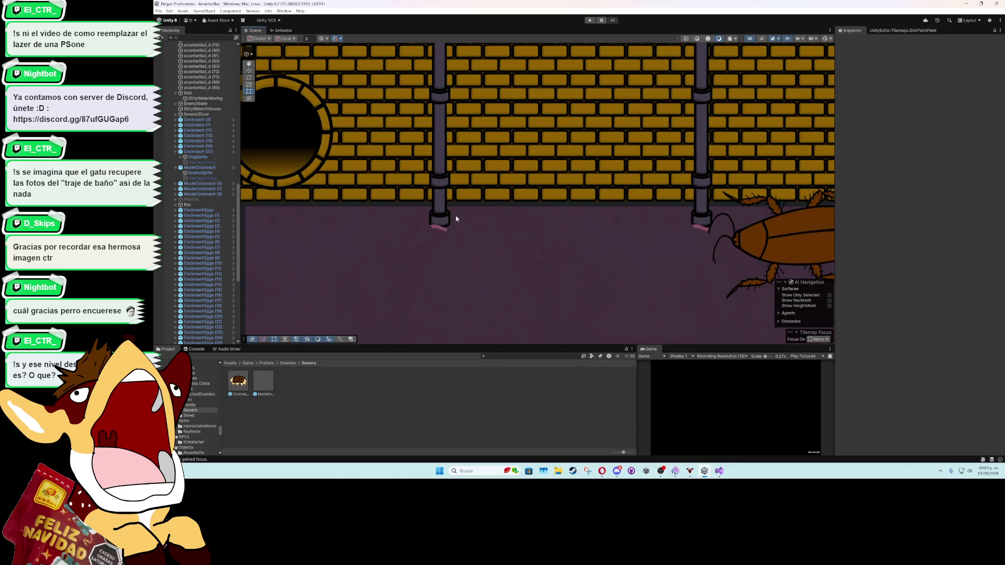
pyautogui.scroll(-4, 448, 249)
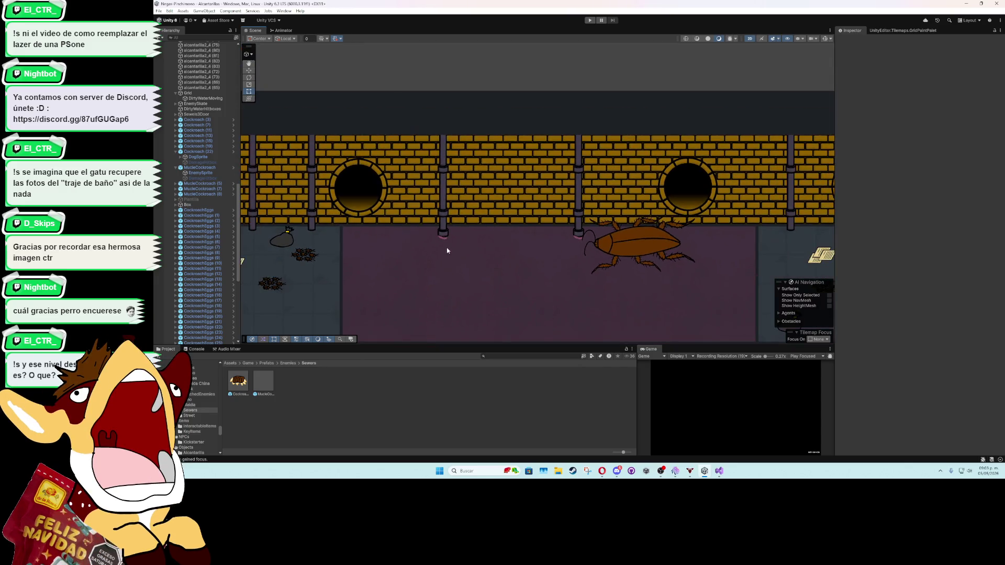
pyautogui.scroll(-5, 447, 248)
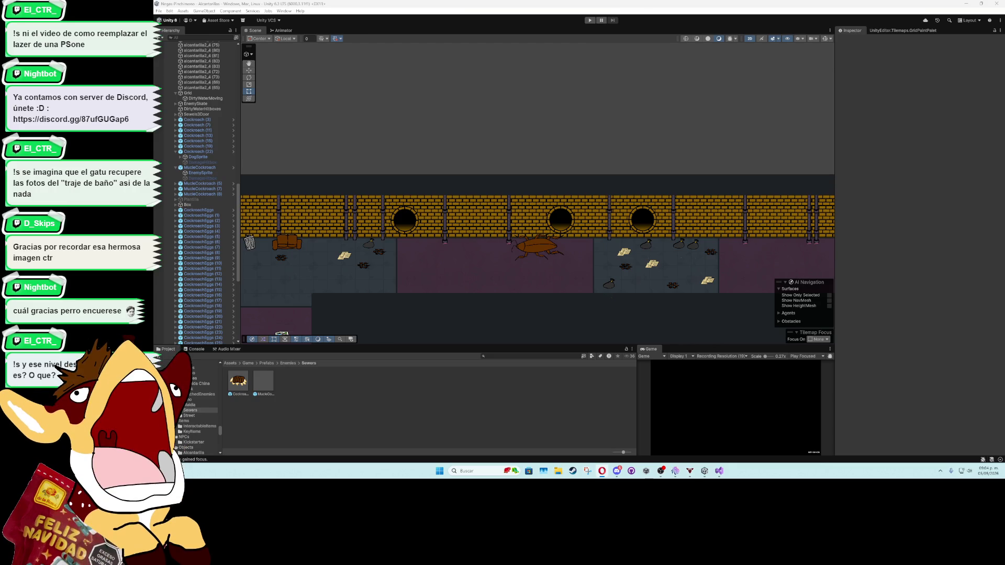
pyautogui.scroll(3, 555, 285)
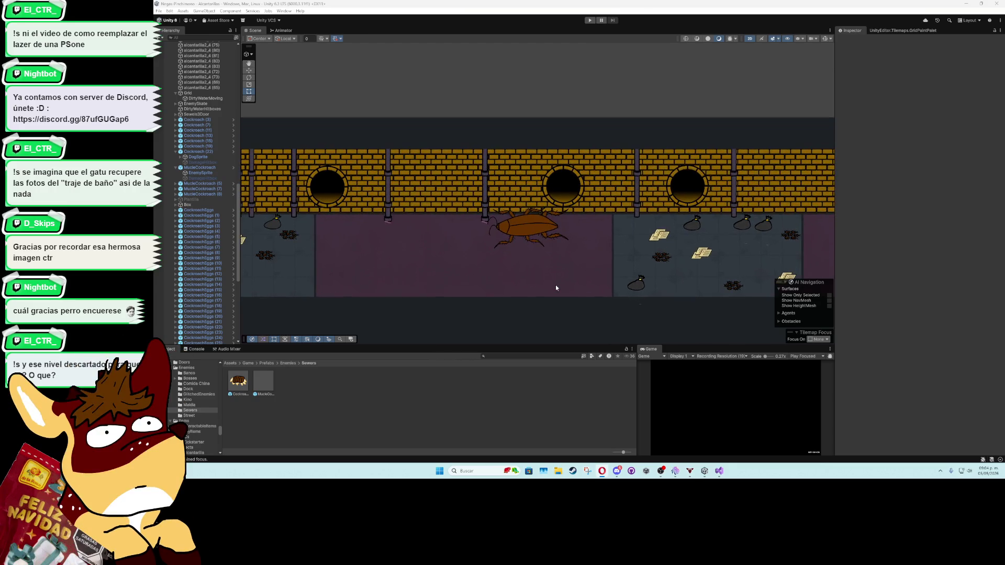
pyautogui.scroll(-4, 571, 272)
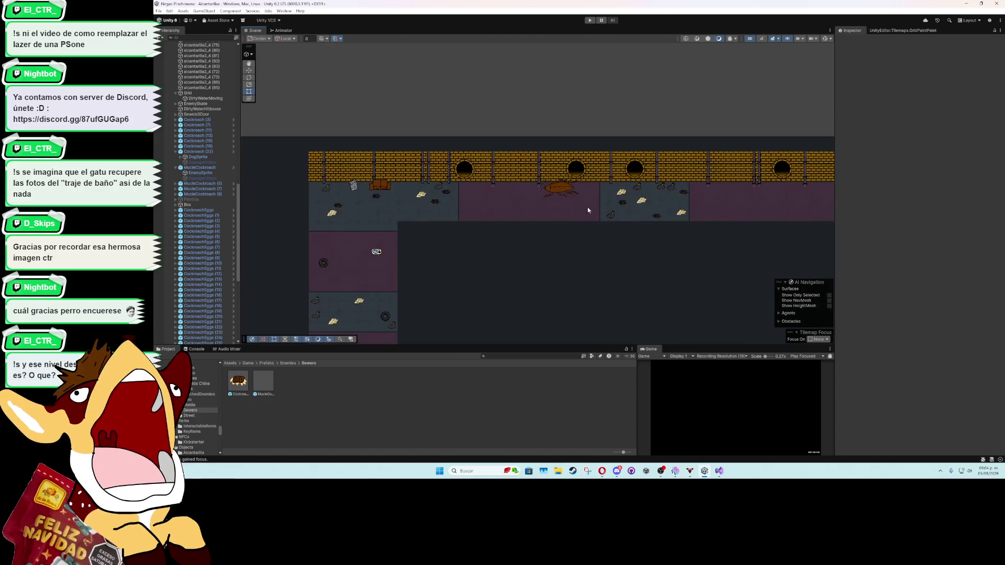
pyautogui.moveTo(500, 255); pyautogui.dragTo(543, 222)
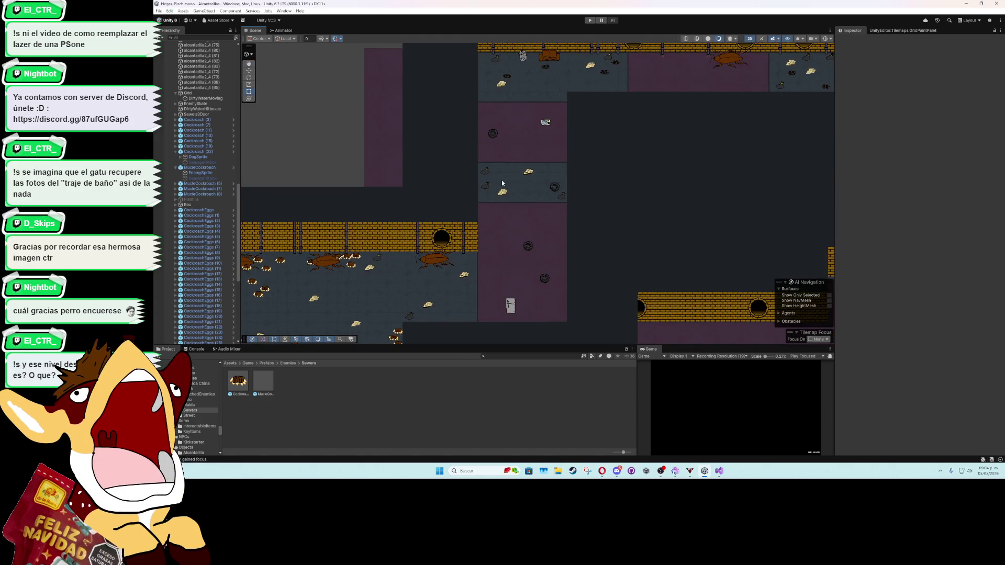
pyautogui.click(486, 173)
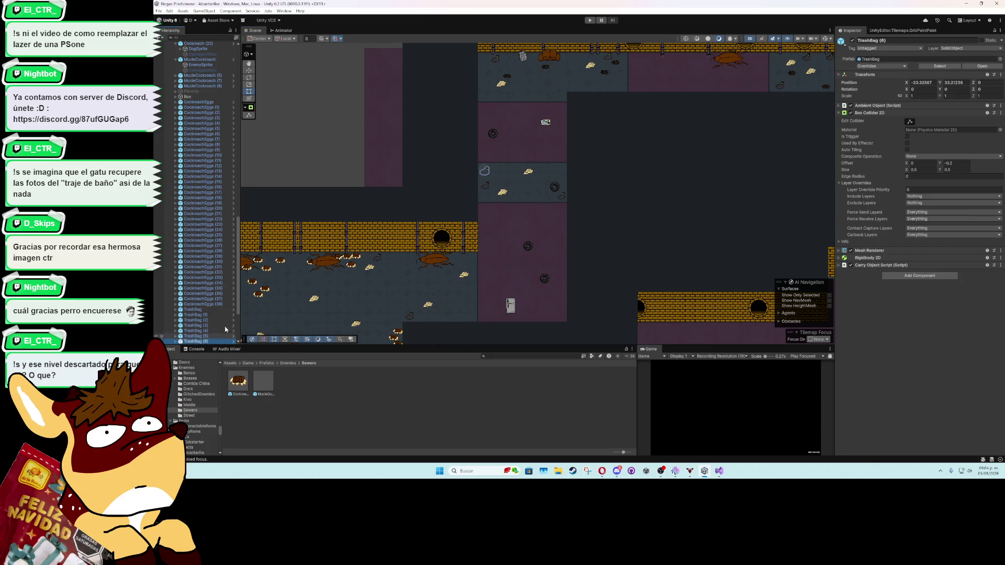
# Step: Ping the trash bag's source prefab in the Objects assets and open TrashBag for prefab editing
pyautogui.click(934, 66)
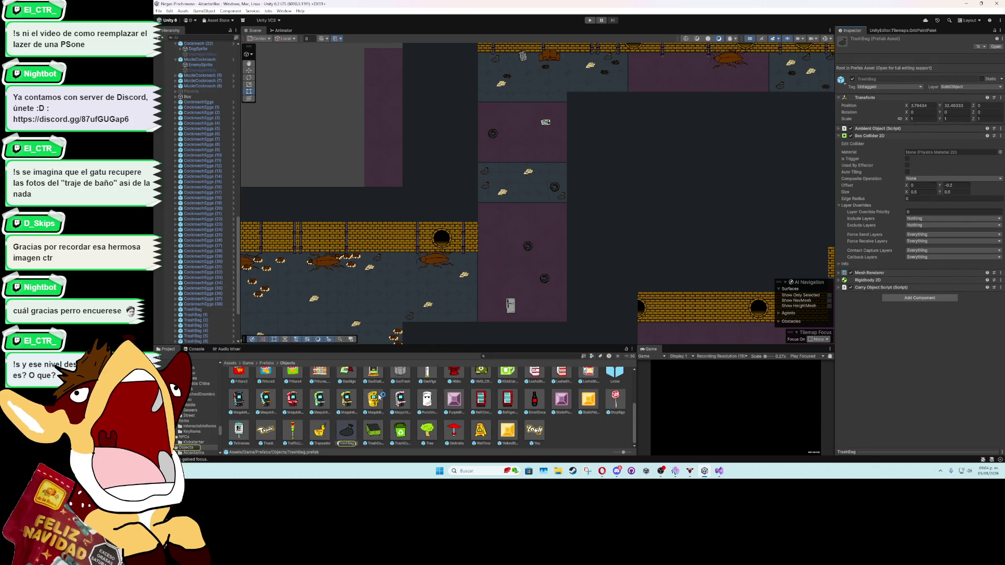
pyautogui.scroll(3, 463, 400)
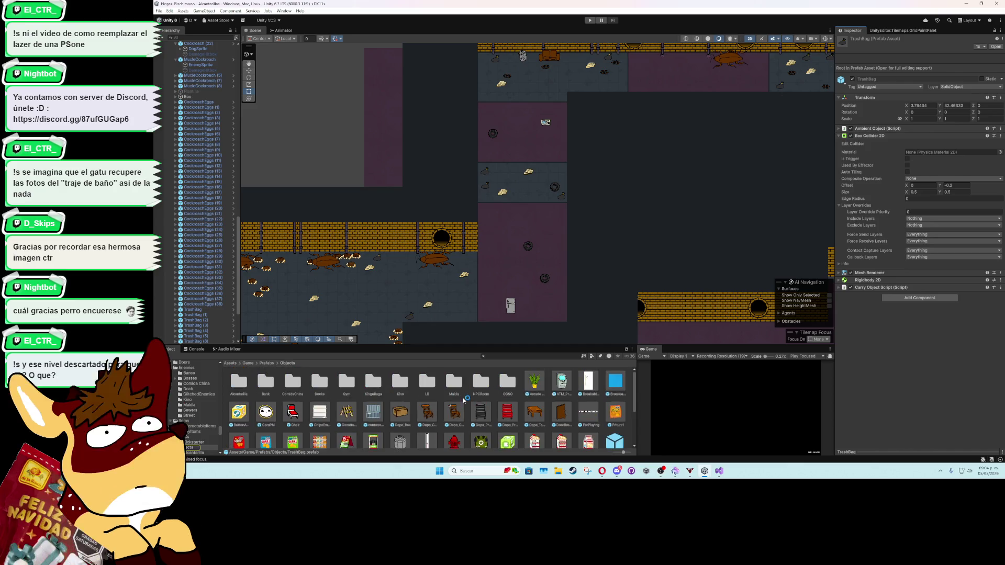
pyautogui.scroll(-5, 492, 395)
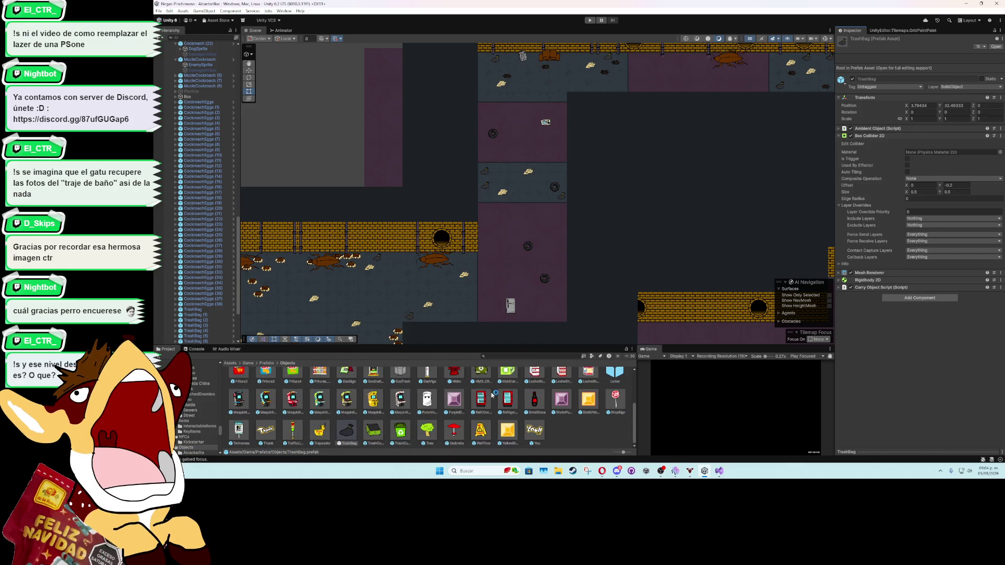
pyautogui.doubleClick(346, 430)
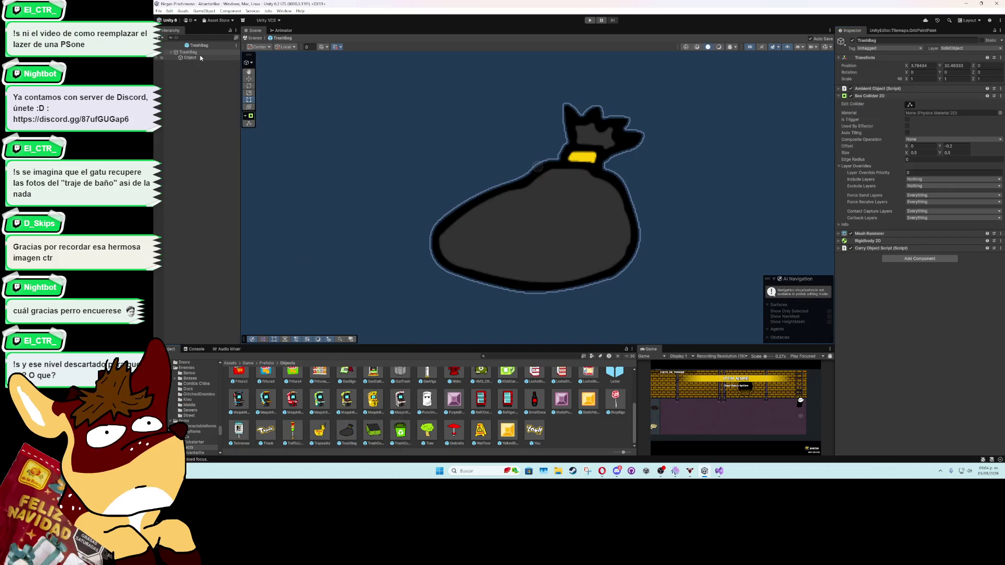
# Step: Assign CutSpriteMaterial to the TrashBag's Ambient Object Dirty Water Mat, then go back to the level
pyautogui.click(880, 249)
pyautogui.scroll(-3, 856, 309)
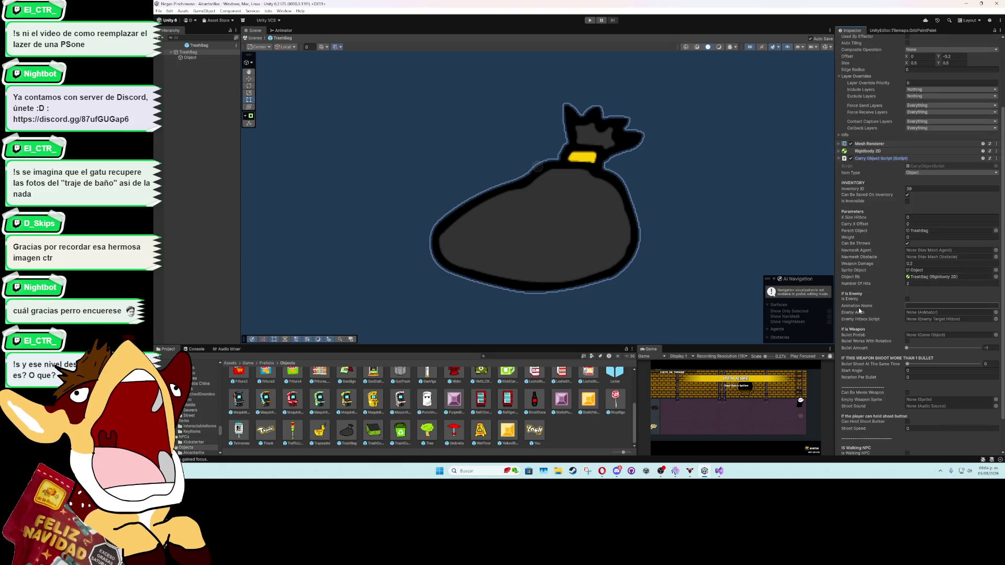
pyautogui.scroll(-2, 854, 362)
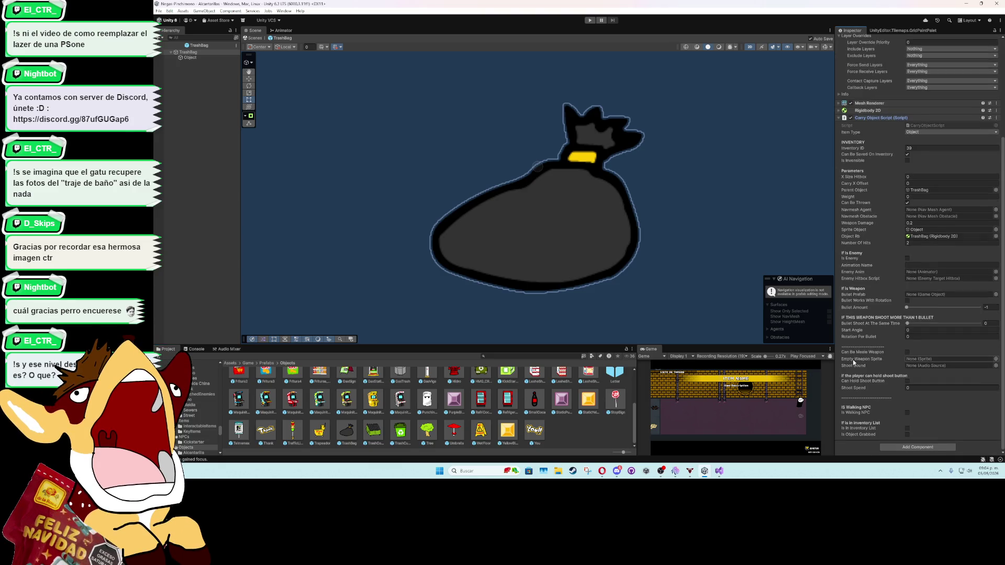
pyautogui.scroll(5, 853, 361)
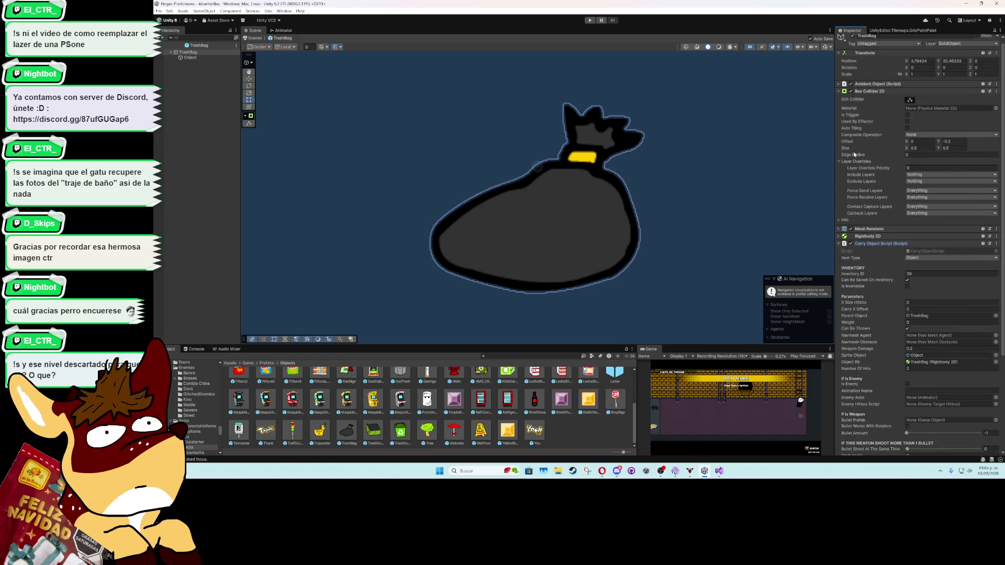
pyautogui.click(839, 89)
pyautogui.scroll(-5, 857, 276)
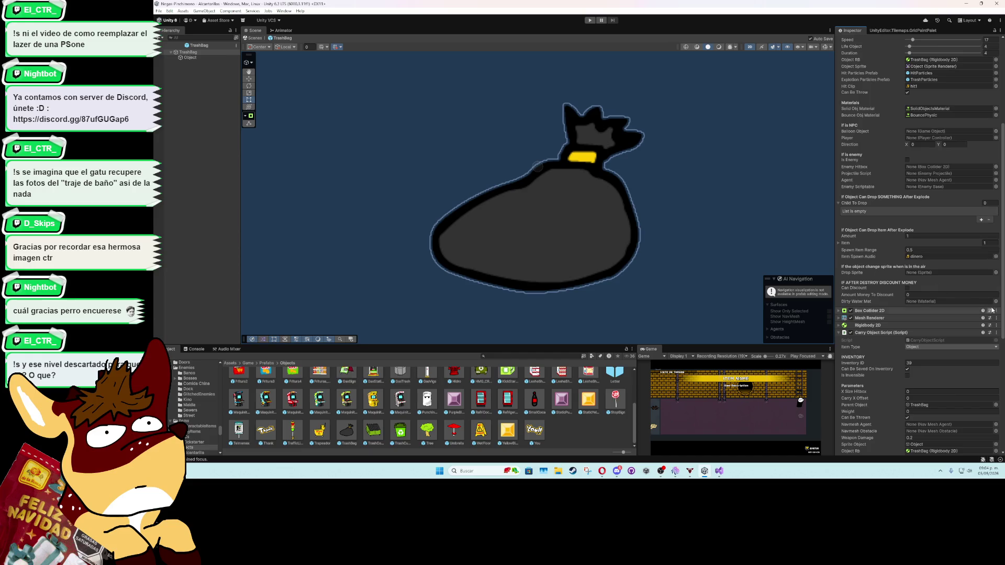
pyautogui.click(995, 301)
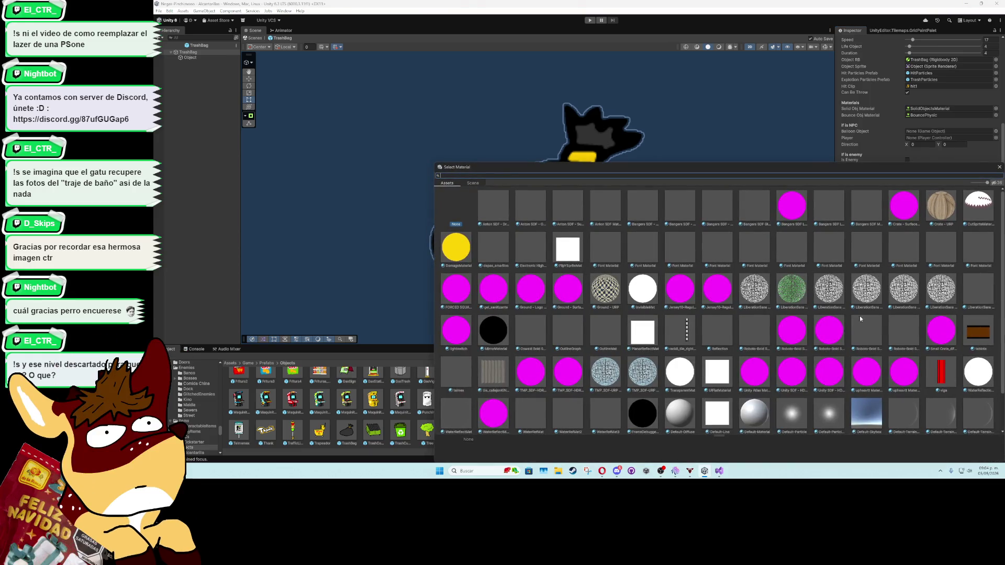
pyautogui.doubleClick(992, 210)
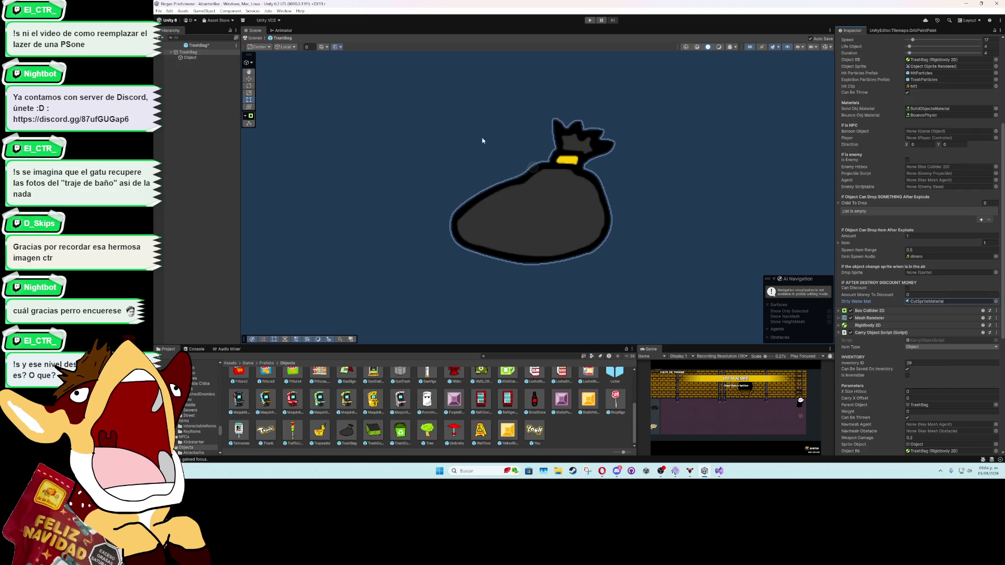
pyautogui.click(162, 47)
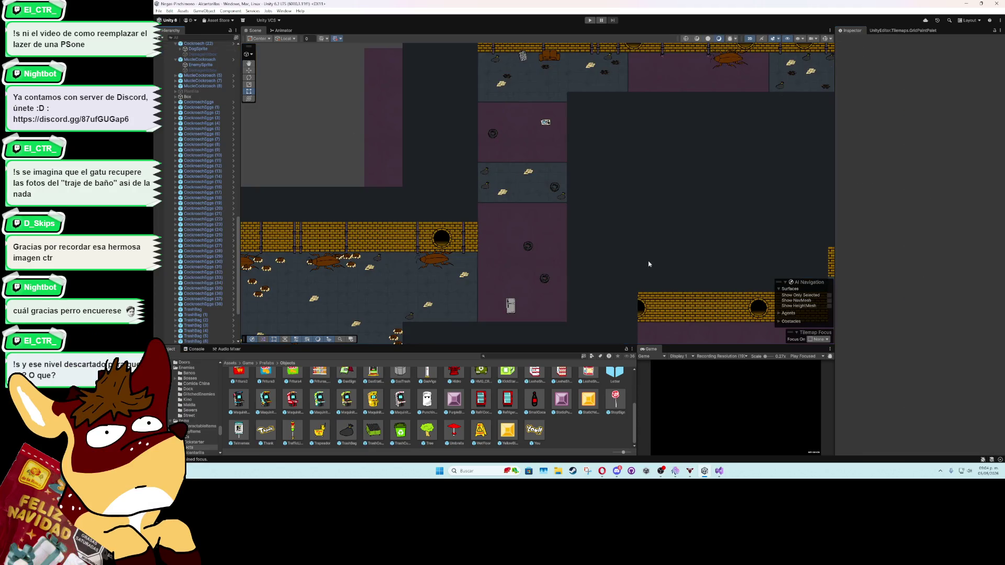
# Step: Start Play mode to test the sewer level
pyautogui.click(589, 20)
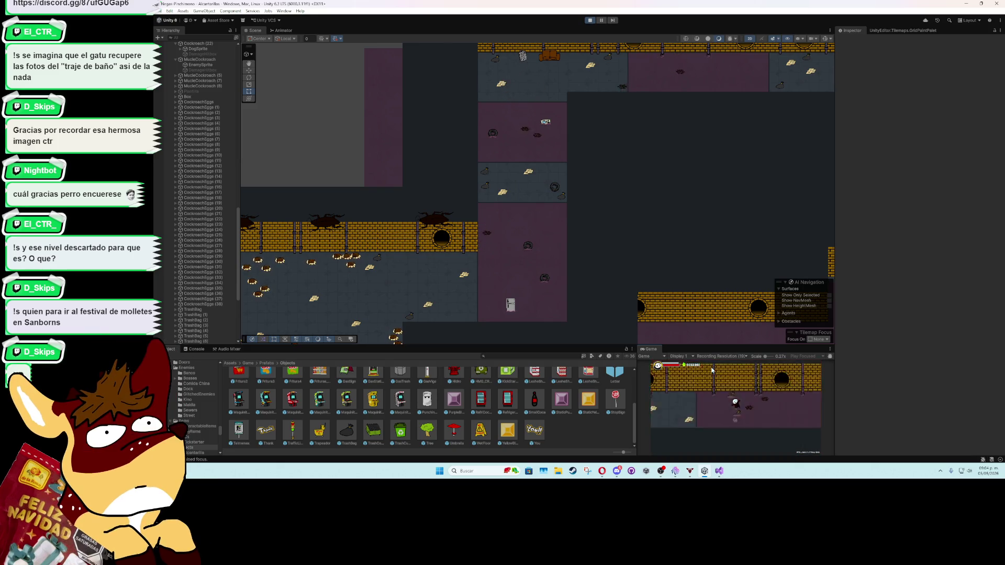
# Step: Maximize the Game view at 1.8x scale, play through the level, then stop the test
pyautogui.doubleClick(654, 350)
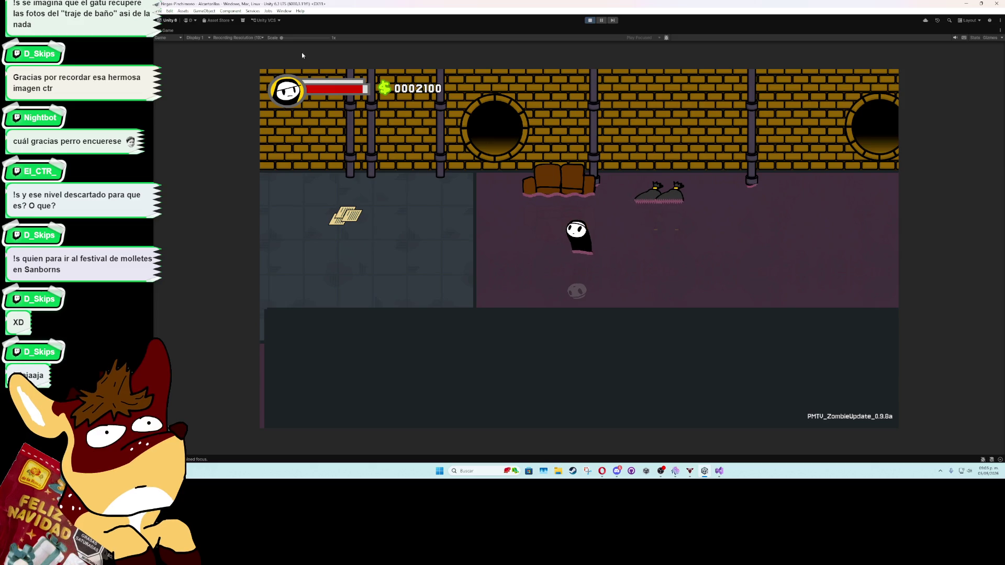
pyautogui.moveTo(283, 38); pyautogui.dragTo(298, 38)
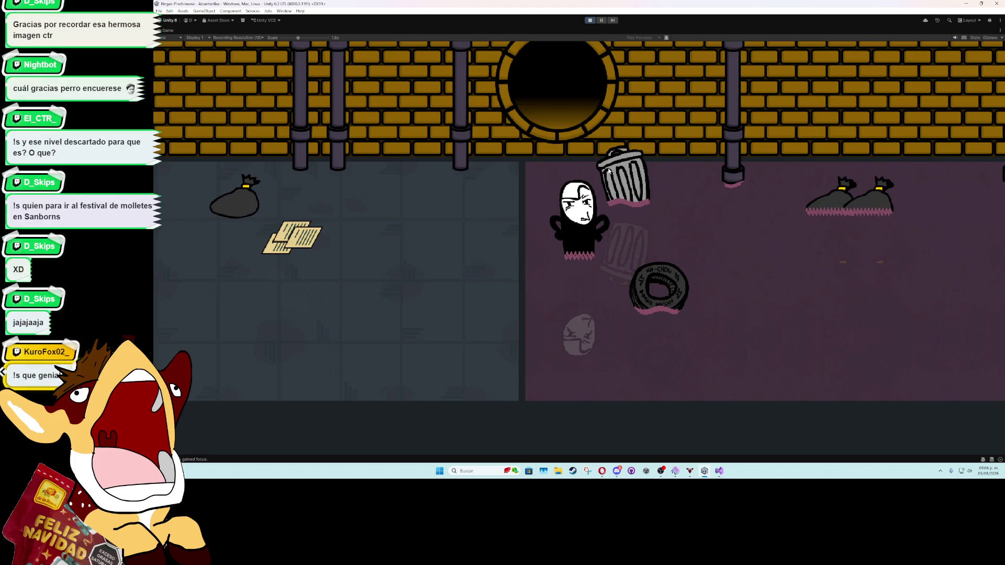
pyautogui.click(590, 21)
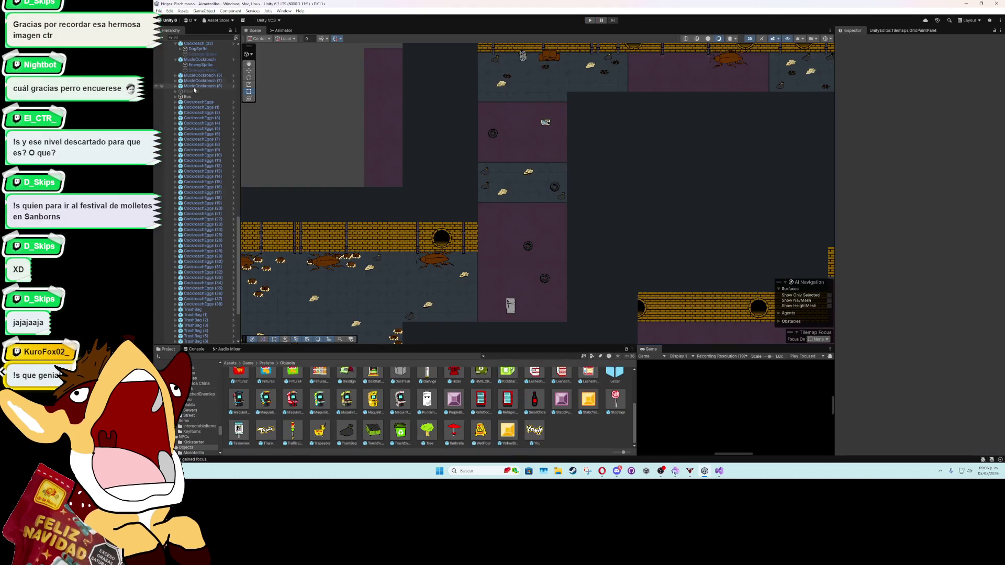
# Step: Zoom and pan the Scene view to center the cockroach room with the metal box
pyautogui.scroll(5, 508, 228)
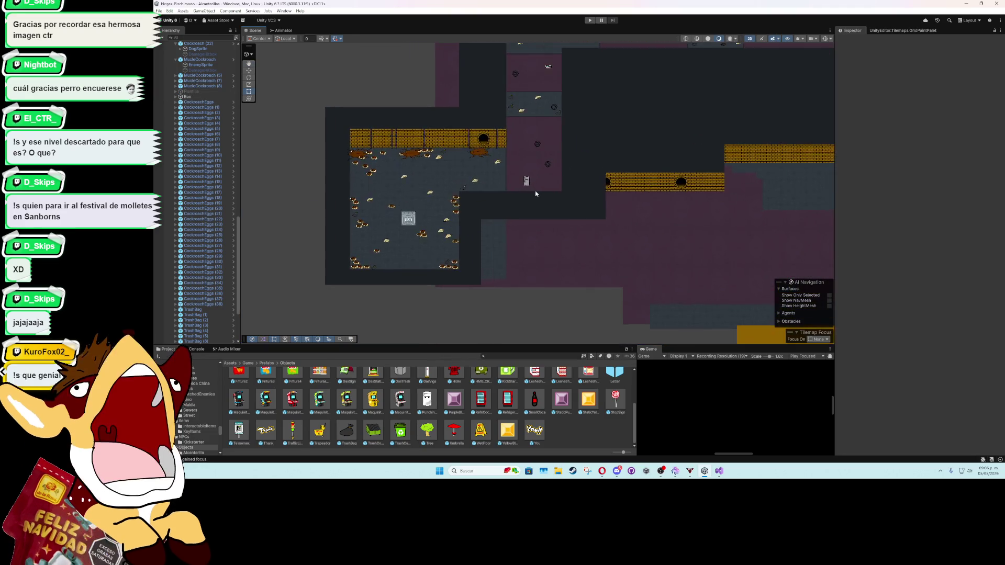
pyautogui.moveTo(537, 207)
pyautogui.mouseDown()
pyautogui.moveTo(436, 321)
pyautogui.moveTo(512, 269)
pyautogui.mouseUp()
pyautogui.scroll(3, 568, 242)
pyautogui.moveTo(567, 242)
pyautogui.mouseDown()
pyautogui.moveTo(505, 260)
pyautogui.moveTo(383, 240)
pyautogui.moveTo(539, 256)
pyautogui.mouseUp()
pyautogui.scroll(-2, 540, 256)
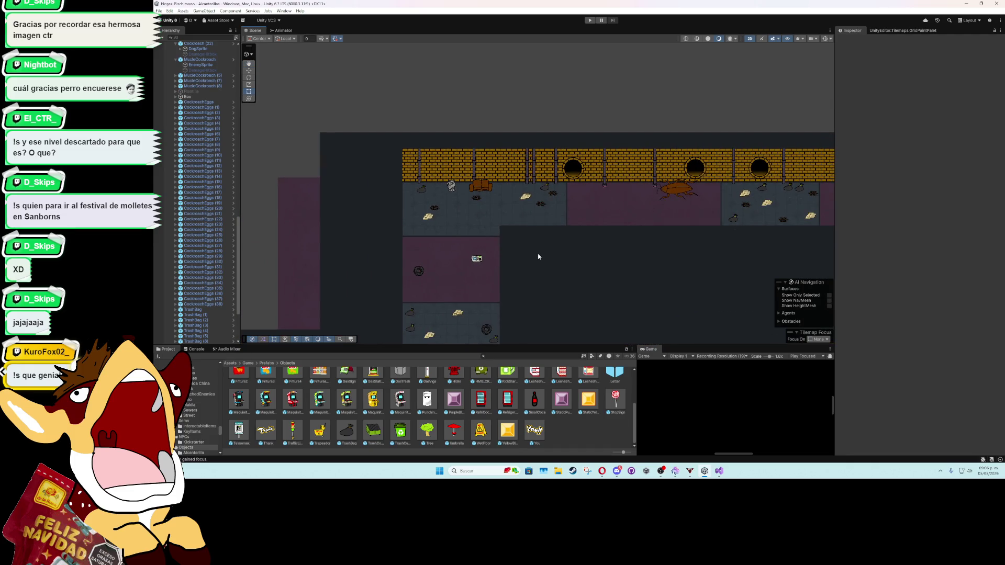
pyautogui.scroll(-1, 520, 254)
pyautogui.moveTo(520, 254); pyautogui.dragTo(728, 318)
pyautogui.moveTo(423, 280)
pyautogui.mouseDown()
pyautogui.moveTo(594, 152)
pyautogui.moveTo(484, 220)
pyautogui.mouseUp()
pyautogui.scroll(2, 594, 152)
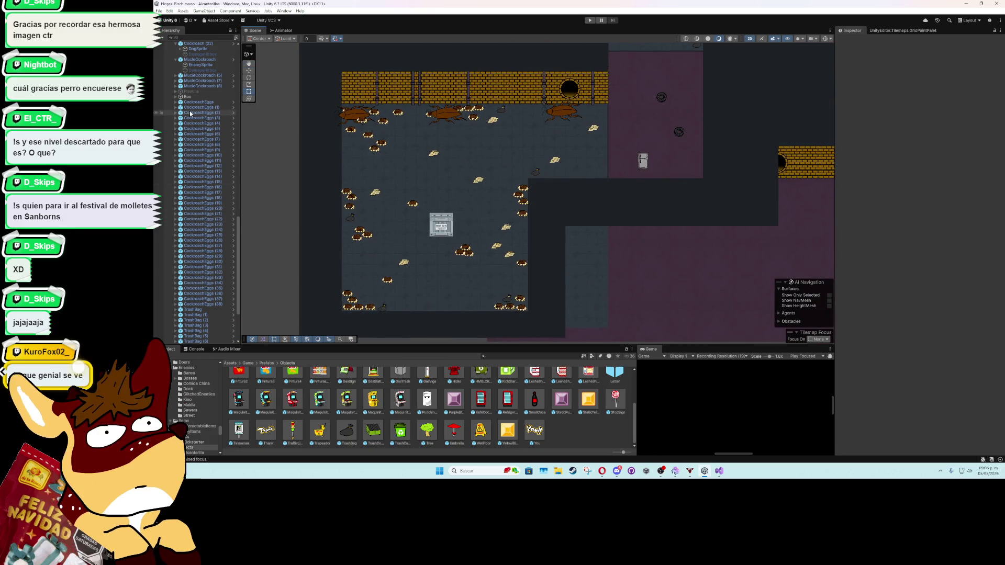
pyautogui.scroll(10, 184, 178)
pyautogui.scroll(5, 184, 178)
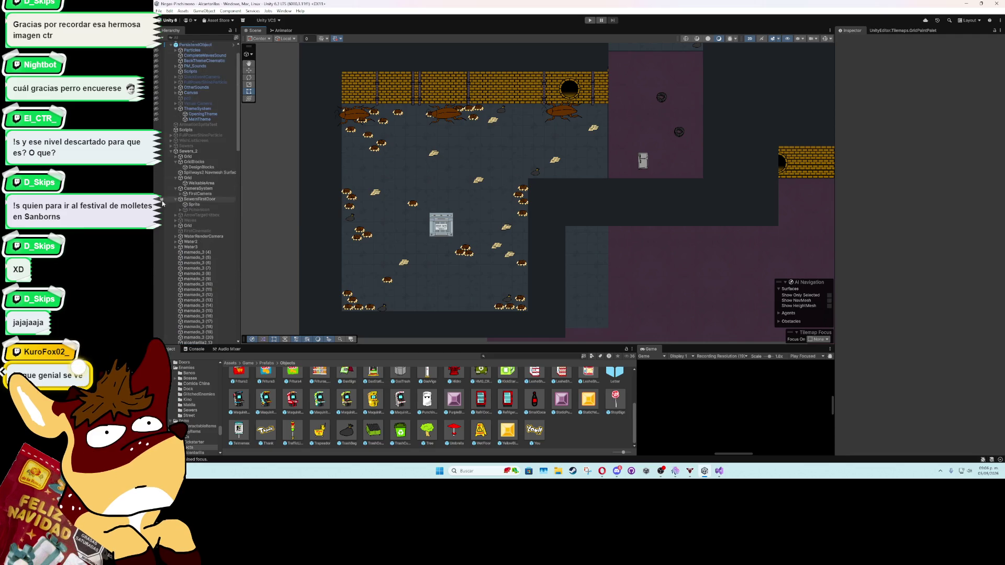
# Step: Collapse Sewers_2 in the Hierarchy and deactivate it so its tilemap is hidden
pyautogui.click(170, 152)
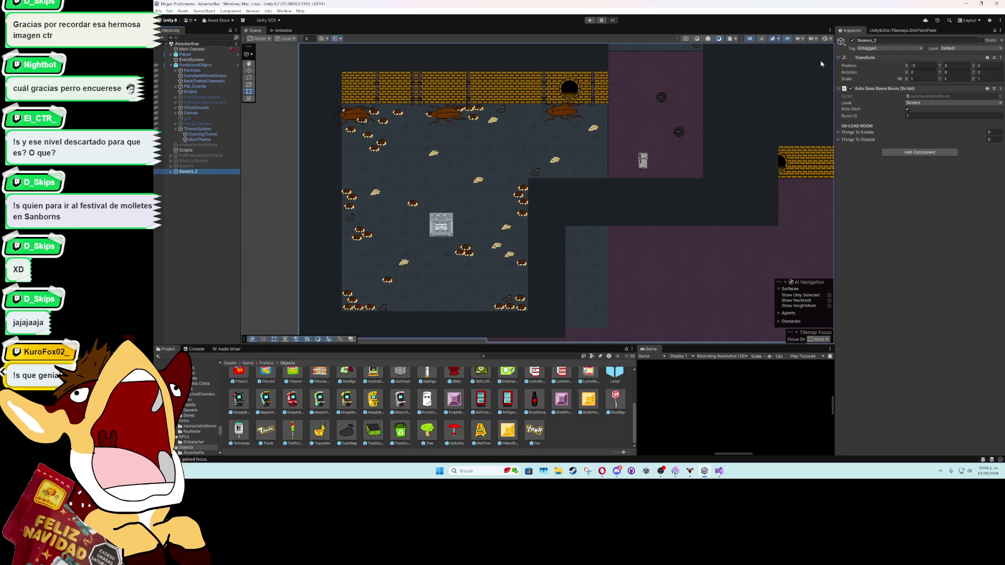
pyautogui.click(852, 40)
pyautogui.click(212, 228)
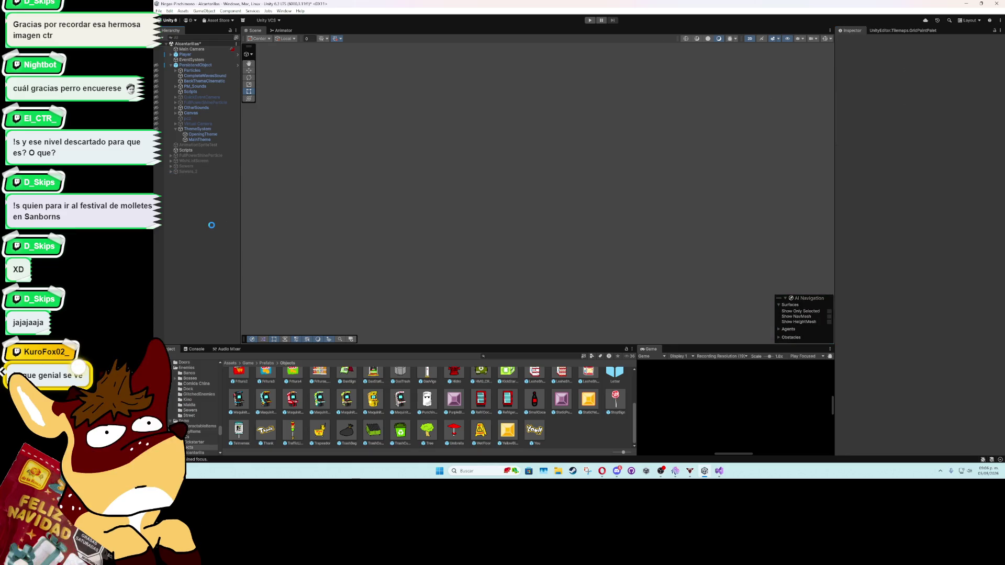